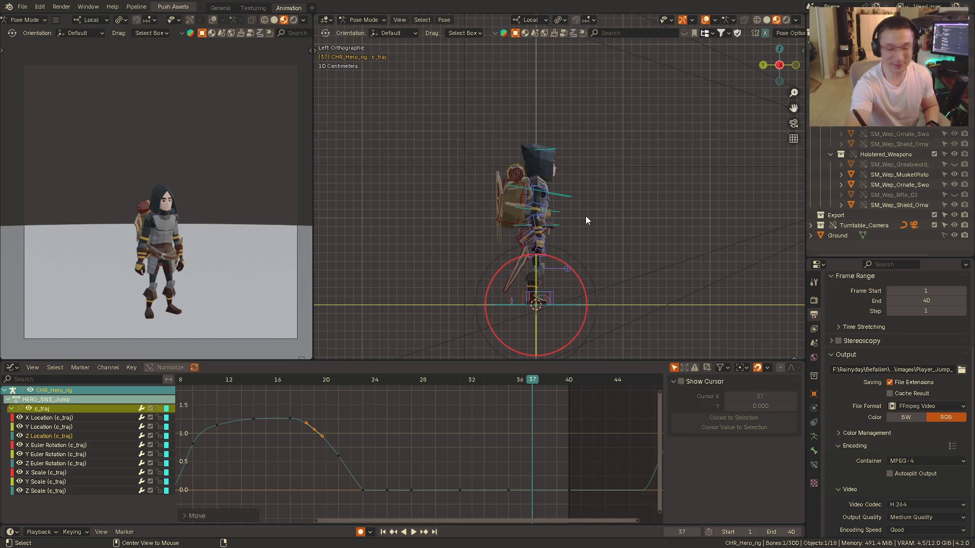
- Play the jump from the side, reframe the trajectory curve in the graph, and pause at frame 28
{"action": "key", "text": "space"}
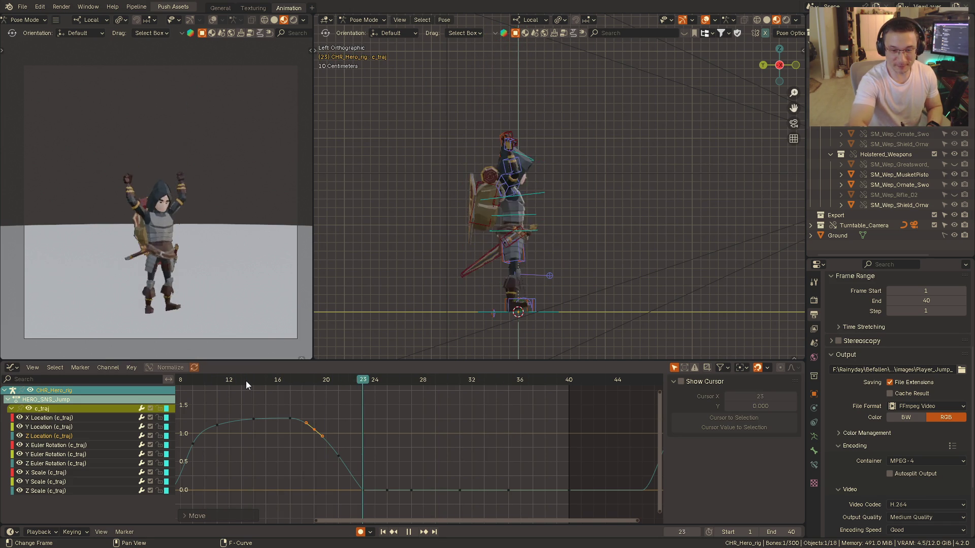
{"action": "key", "text": "space"}
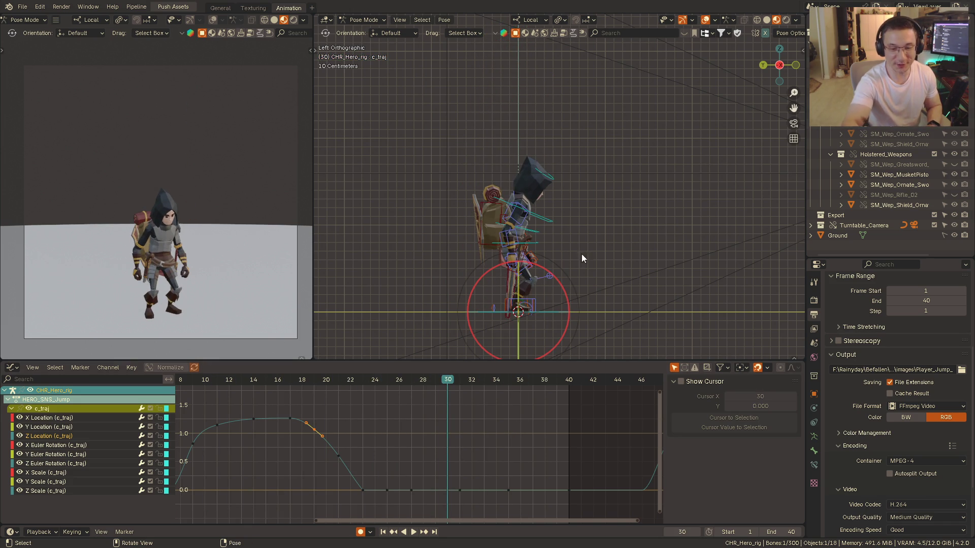
{"action": "mouse_move", "coordinate": [561, 237]}
{"action": "middle_mouse_down", "text": "shift"}
{"action": "mouse_move", "coordinate": [618, 225]}
{"action": "mouse_move", "coordinate": [548, 235]}
{"action": "middle_mouse_up", "text": "shift"}
{"action": "mouse_move", "coordinate": [467, 437]}
{"action": "middle_mouse_down"}
{"action": "mouse_move", "coordinate": [519, 451]}
{"action": "mouse_move", "coordinate": [501, 448]}
{"action": "middle_mouse_up"}
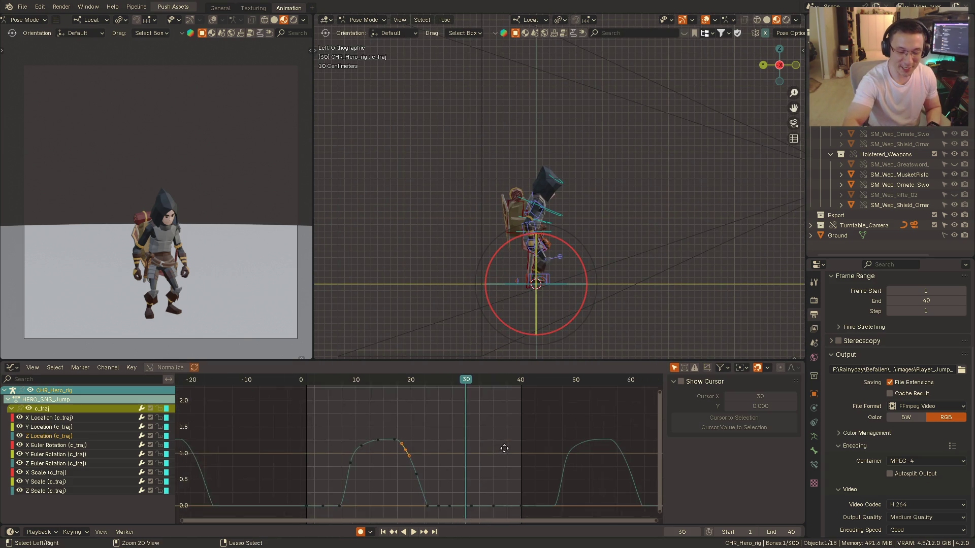
{"action": "key", "text": "space"}
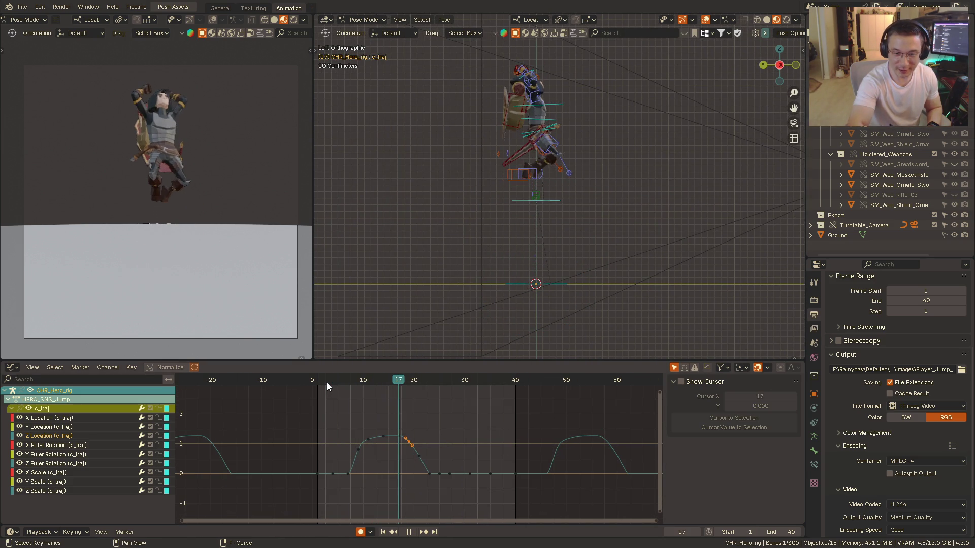
{"action": "key", "text": "space"}
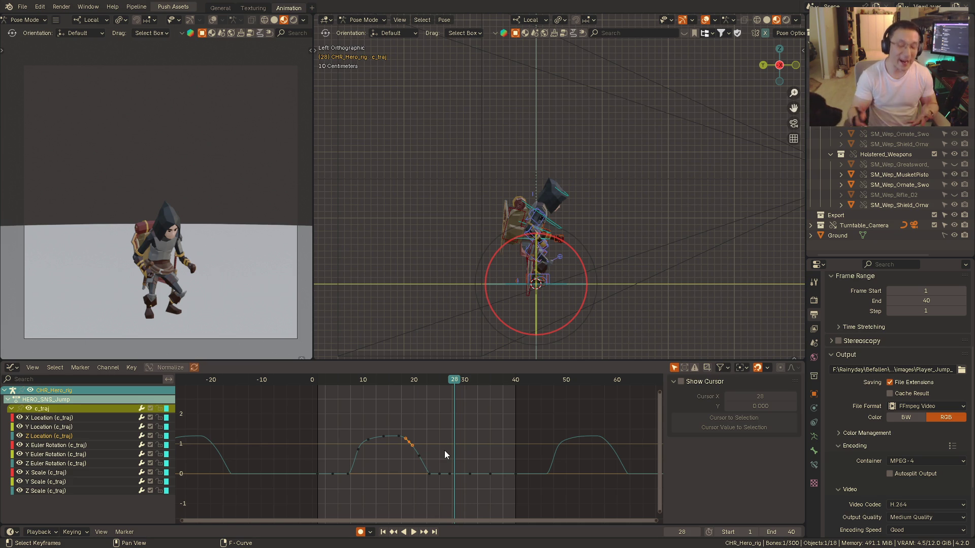
- Replay the jump several times from the start, scrubbing to its peak and pausing around frames 27-28
{"action": "key", "text": "space"}
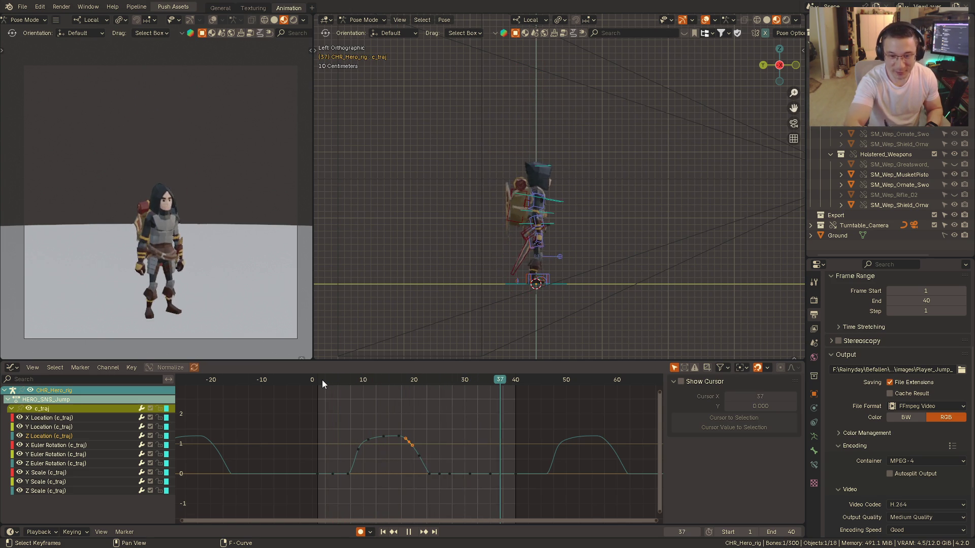
{"action": "key", "text": "space"}
{"action": "left_click_drag", "start_coordinate": [322, 380], "coordinate": [406, 418]}
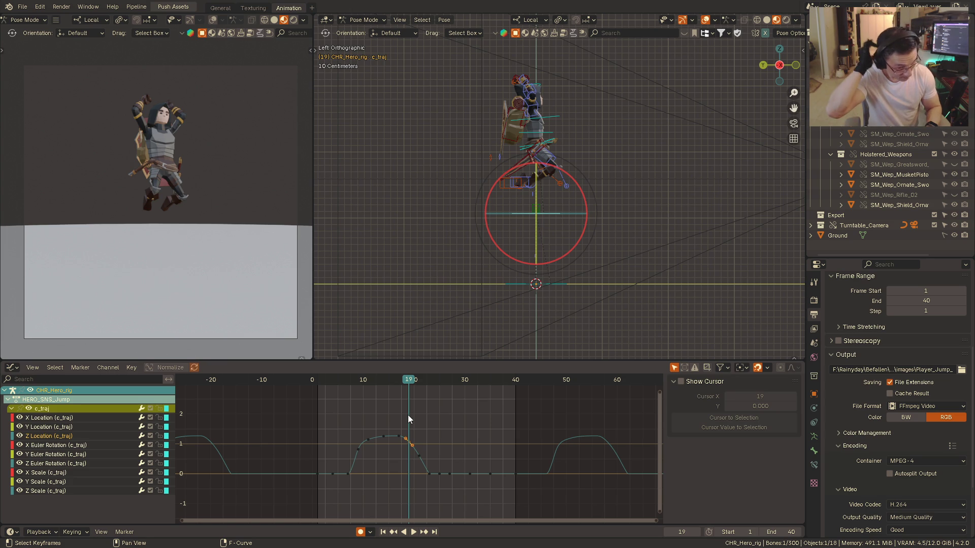
{"action": "left_click", "coordinate": [325, 380]}
{"action": "key", "text": "space"}
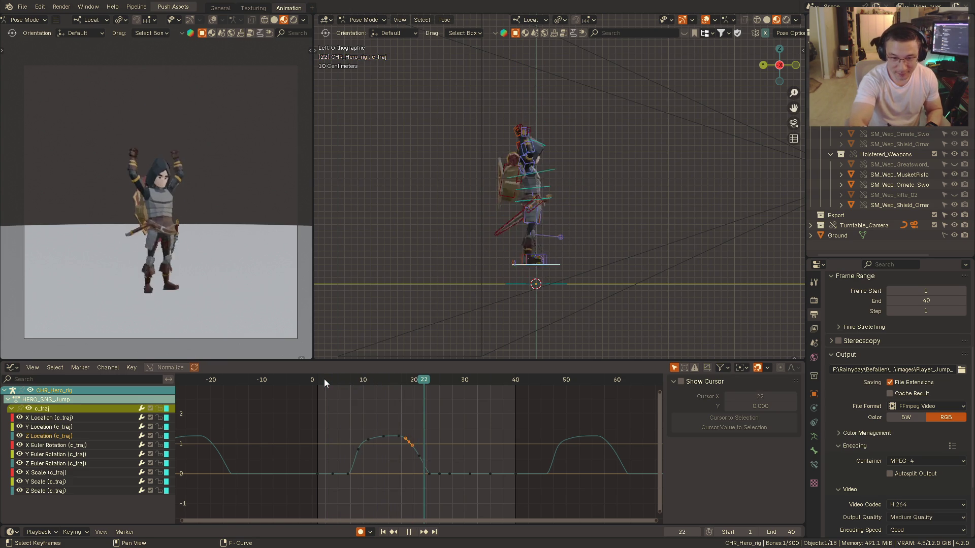
{"action": "key", "text": "space"}
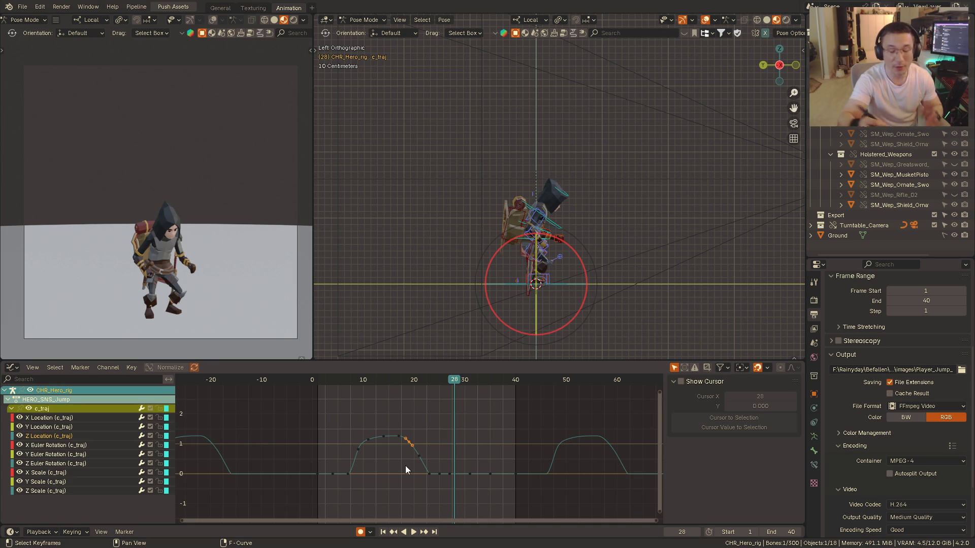
{"action": "left_click", "coordinate": [343, 380]}
{"action": "key", "text": "space"}
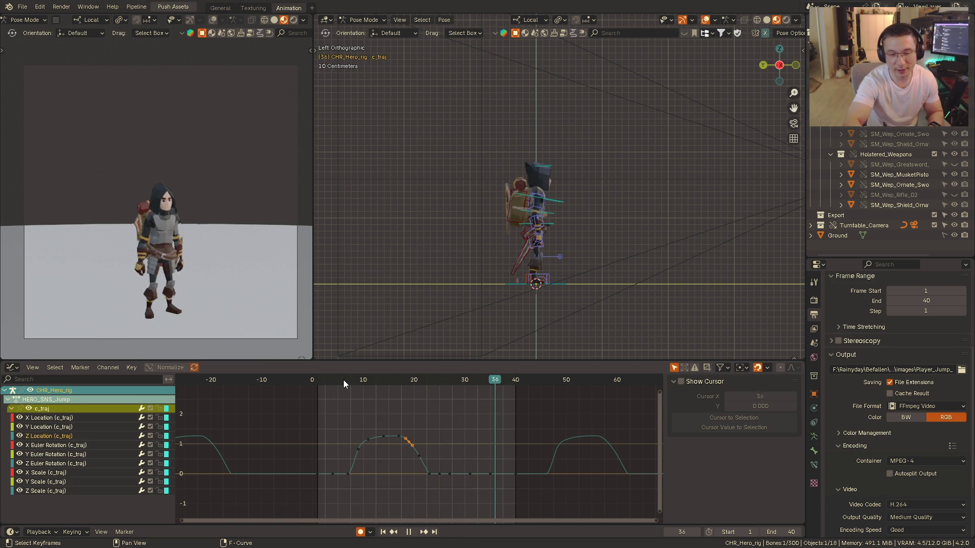
{"action": "key", "text": "space"}
{"action": "key", "text": "space"}
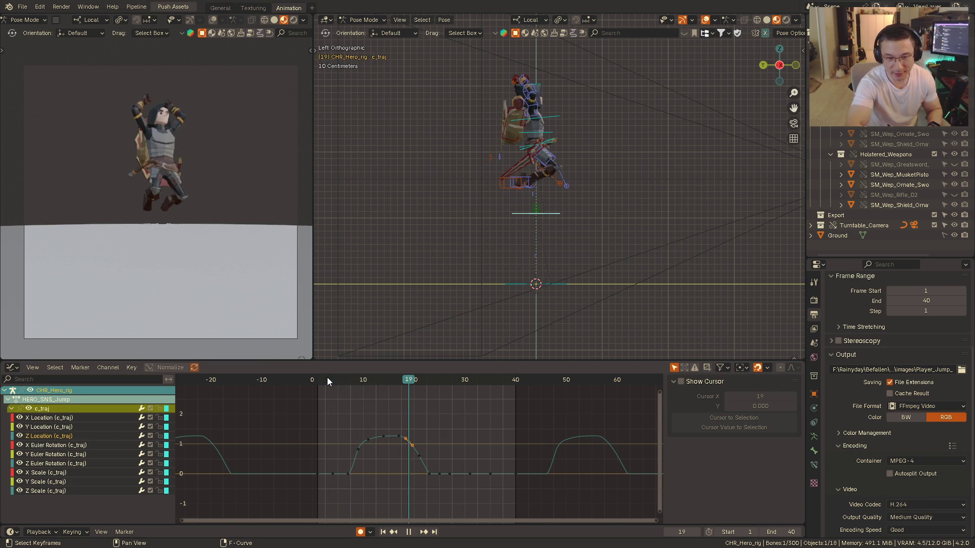
{"action": "key", "text": "space"}
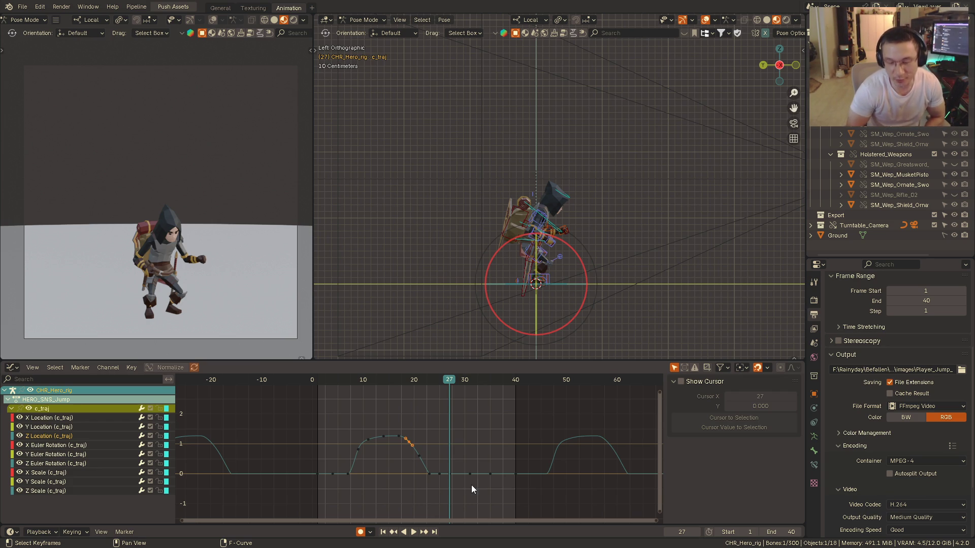
- Clear the bone selection and reframe the character in a zoomed side view
{"action": "left_click", "coordinate": [603, 179]}
{"action": "mouse_move", "coordinate": [608, 193]}
{"action": "middle_mouse_down", "text": "alt"}
{"action": "mouse_move", "coordinate": [533, 195]}
{"action": "mouse_move", "coordinate": [577, 215]}
{"action": "middle_mouse_up", "text": "alt"}
{"action": "scroll", "coordinate": [577, 215], "scroll_direction": "up", "scroll_amount": 2}
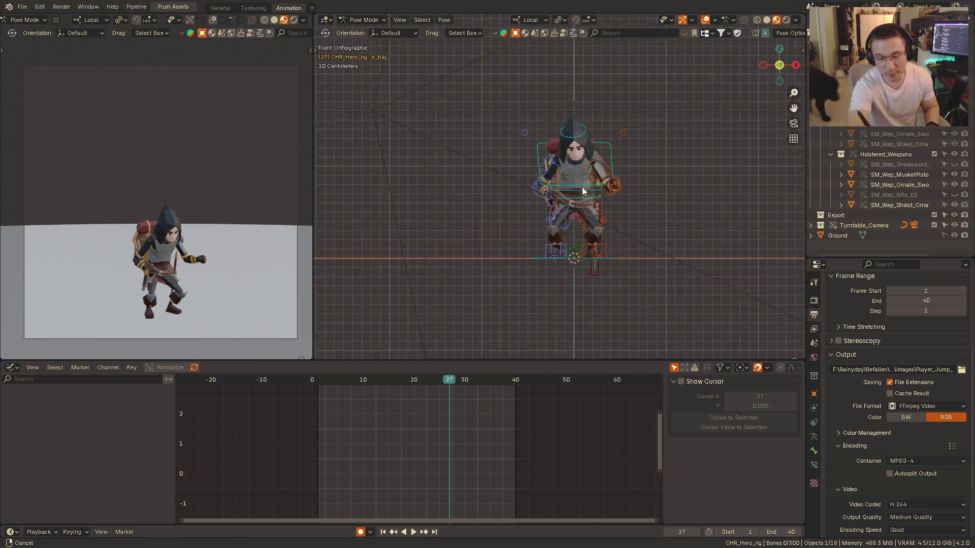
{"action": "scroll", "coordinate": [580, 193], "scroll_direction": "up", "scroll_amount": 3}
{"action": "middle_click_drag", "start_coordinate": [605, 184], "coordinate": [635, 194], "text": "alt"}
{"action": "mouse_move", "coordinate": [580, 225]}
{"action": "middle_mouse_down", "text": "shift"}
{"action": "mouse_move", "coordinate": [595, 203]}
{"action": "mouse_move", "coordinate": [602, 222]}
{"action": "mouse_move", "coordinate": [438, 323]}
{"action": "middle_mouse_up", "text": "shift"}
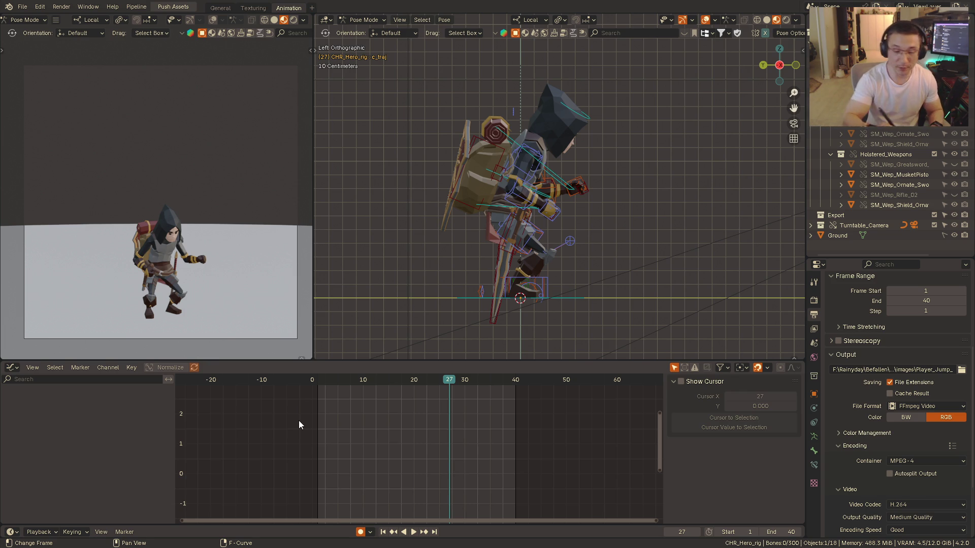
- Replay the jump from the side, pausing early in the jump and again at frame 36
{"action": "left_click", "coordinate": [322, 380]}
{"action": "key", "text": "space"}
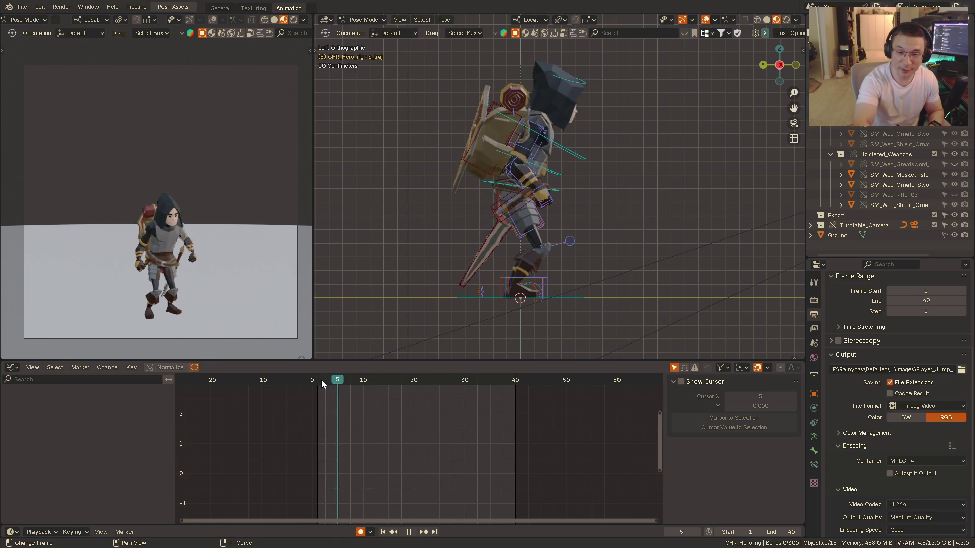
{"action": "key", "text": "space"}
{"action": "mouse_move", "coordinate": [481, 271]}
{"action": "middle_mouse_down", "text": "shift"}
{"action": "mouse_move", "coordinate": [526, 286]}
{"action": "mouse_move", "coordinate": [533, 246]}
{"action": "middle_mouse_up", "text": "shift"}
{"action": "key", "text": "space"}
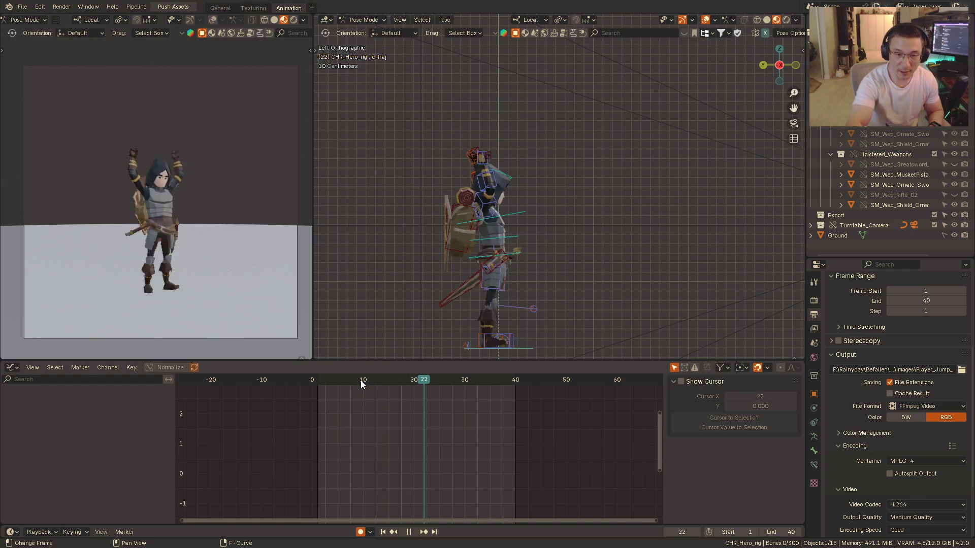
{"action": "key", "text": "space"}
- Orbit to the front orthographic view and replay the jump, pausing at frame 28
{"action": "mouse_move", "coordinate": [495, 305]}
{"action": "middle_mouse_down", "text": "alt"}
{"action": "mouse_move", "coordinate": [478, 251]}
{"action": "mouse_move", "coordinate": [574, 200]}
{"action": "middle_mouse_up", "text": "alt"}
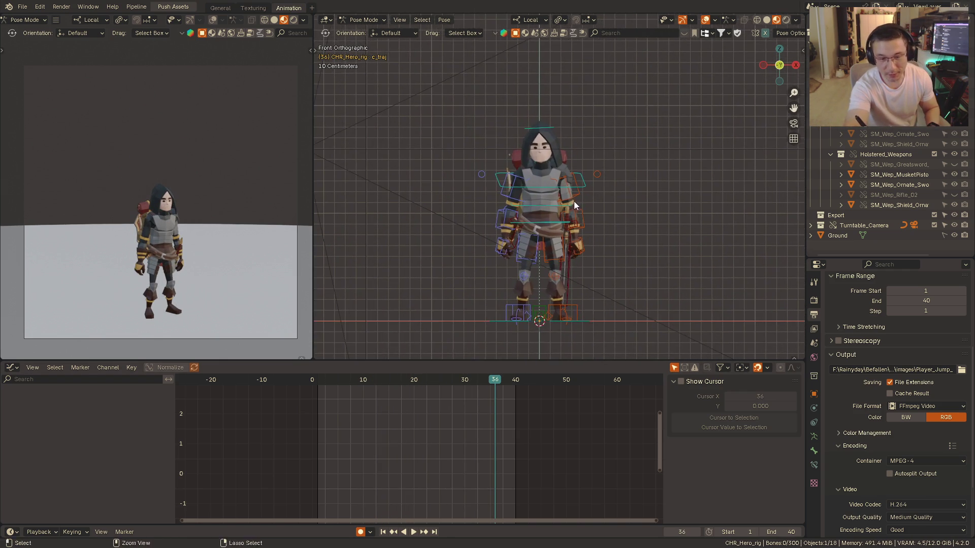
{"action": "middle_click_drag", "start_coordinate": [574, 200], "coordinate": [577, 212], "text": "shift"}
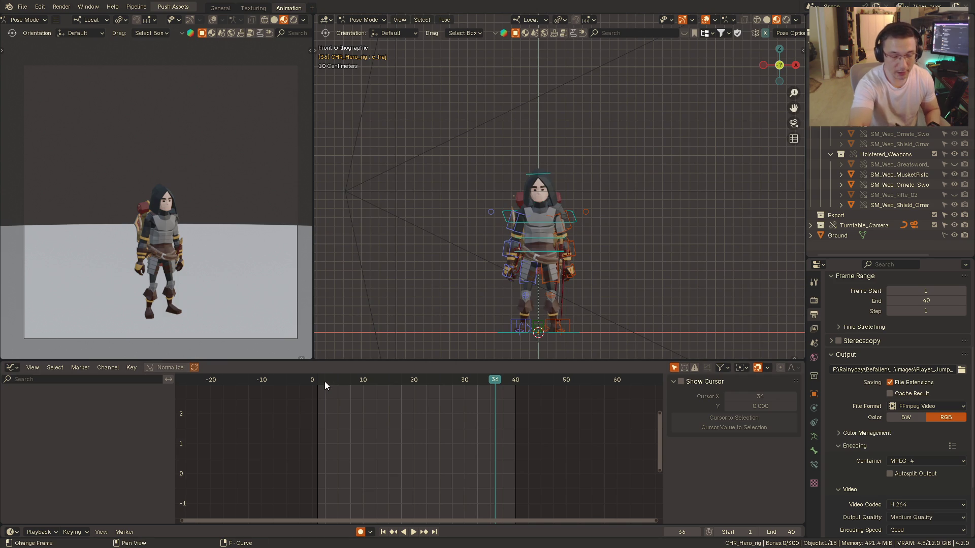
{"action": "key", "text": "space"}
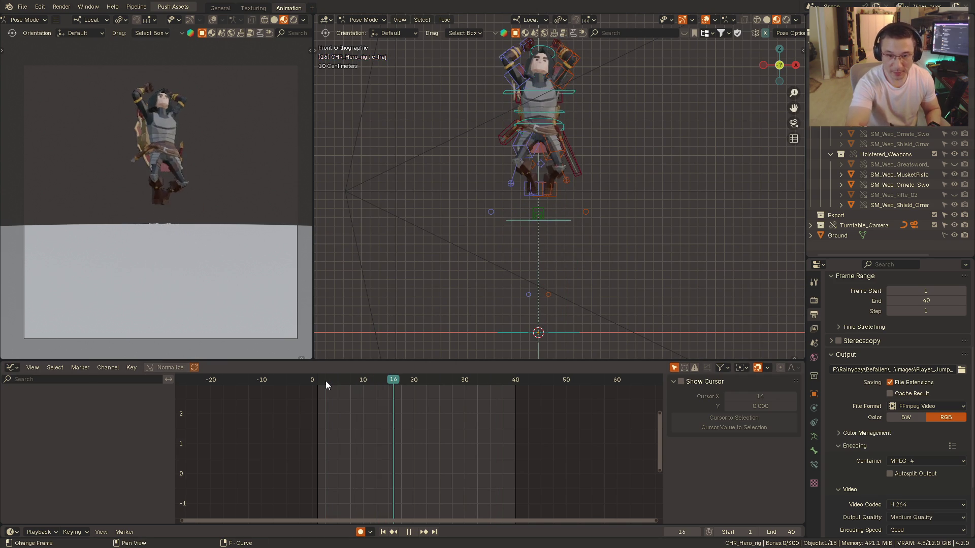
{"action": "key", "text": "space"}
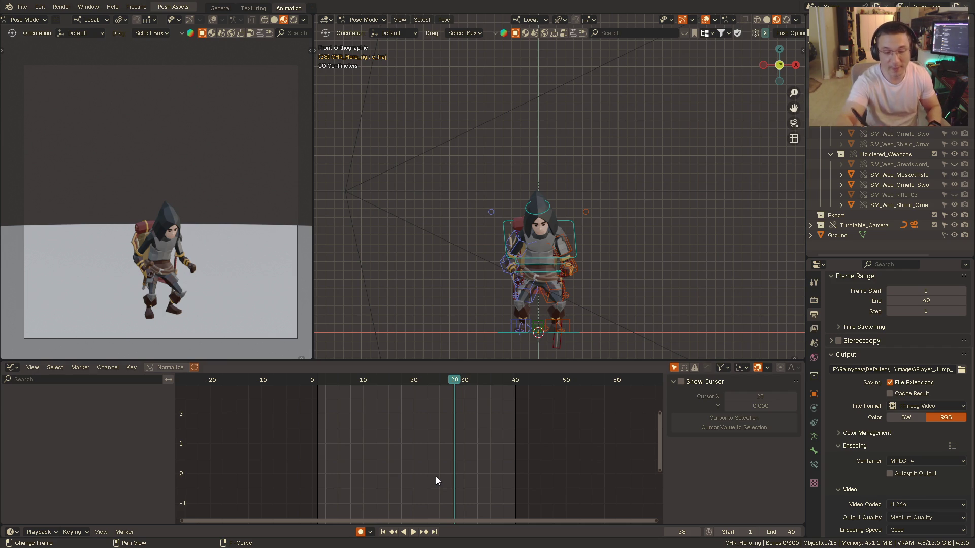
- Flip the viewport between front and left orthographic views to inspect the frame-28 crouch
{"action": "middle_click_drag", "start_coordinate": [578, 238], "coordinate": [557, 219], "text": "alt"}
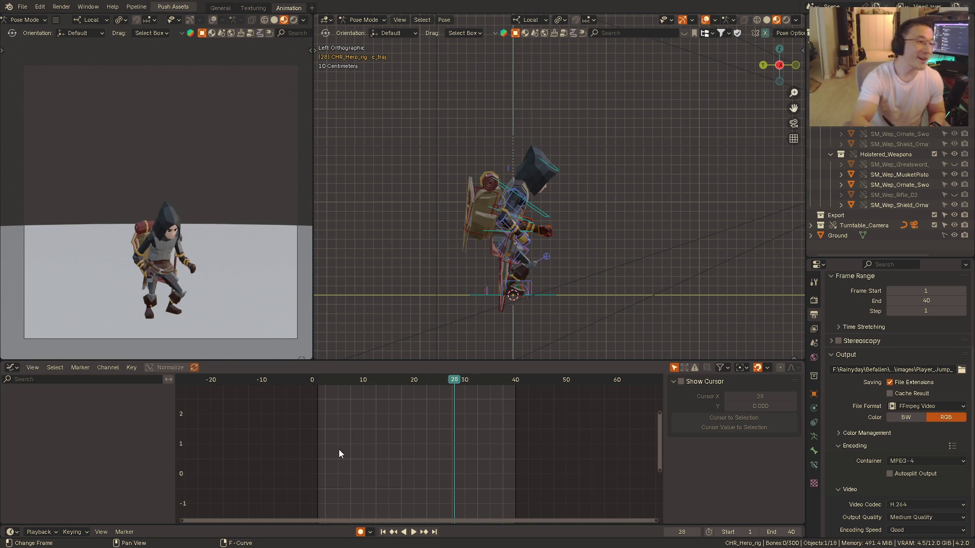
{"action": "key", "text": "KP_1"}
{"action": "middle_click_drag", "start_coordinate": [523, 214], "coordinate": [555, 148], "text": "alt"}
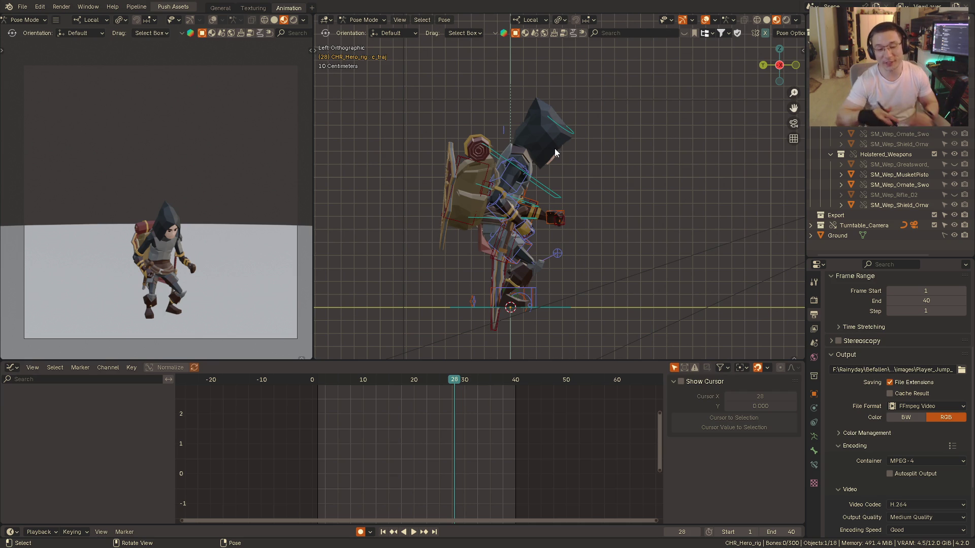
{"action": "mouse_move", "coordinate": [555, 148]}
{"action": "middle_mouse_down", "text": "alt"}
{"action": "mouse_move", "coordinate": [494, 223]}
{"action": "mouse_move", "coordinate": [533, 222]}
{"action": "mouse_move", "coordinate": [507, 221]}
{"action": "middle_mouse_up", "text": "alt"}
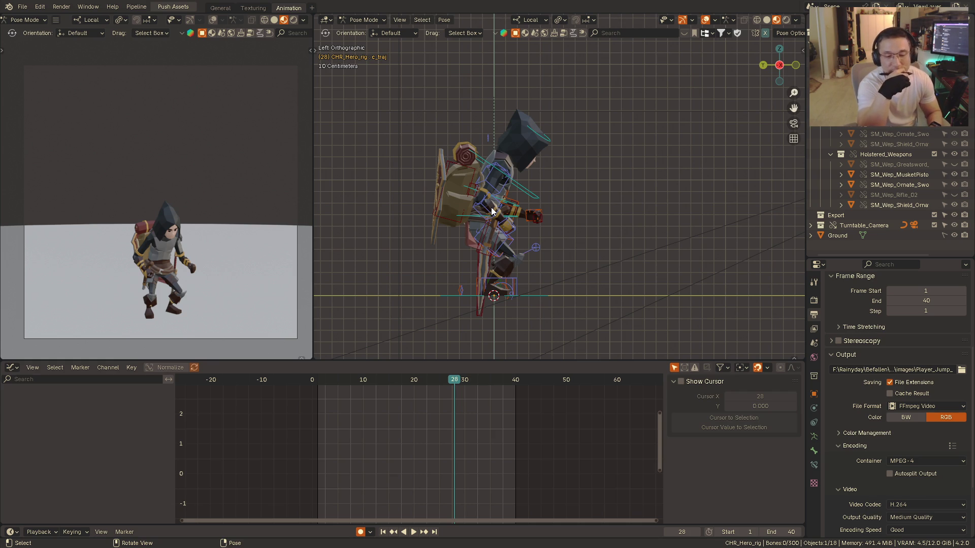
- Zoom in and orbit around the character, settling on the front orthographic view
{"action": "mouse_move", "coordinate": [492, 211]}
{"action": "middle_mouse_down", "text": "ctrl"}
{"action": "mouse_move", "coordinate": [531, 180]}
{"action": "mouse_move", "coordinate": [538, 188]}
{"action": "middle_mouse_up", "text": "ctrl"}
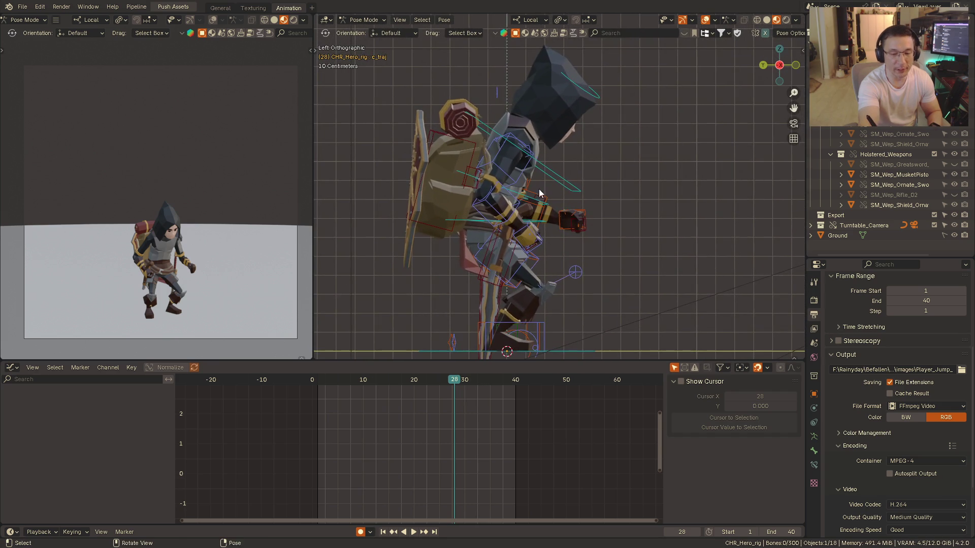
{"action": "key", "text": "KP_1"}
{"action": "mouse_move", "coordinate": [489, 213]}
{"action": "middle_mouse_down"}
{"action": "mouse_move", "coordinate": [536, 219]}
{"action": "mouse_move", "coordinate": [537, 193]}
{"action": "mouse_move", "coordinate": [534, 216]}
{"action": "middle_mouse_up"}
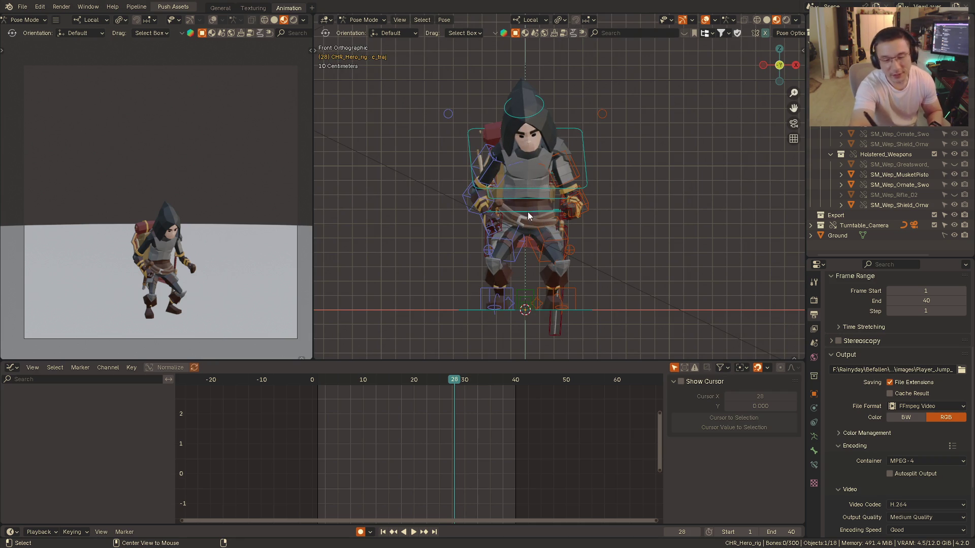
{"action": "mouse_move", "coordinate": [534, 206]}
{"action": "middle_mouse_down"}
{"action": "mouse_move", "coordinate": [617, 202]}
{"action": "mouse_move", "coordinate": [596, 189]}
{"action": "middle_mouse_up"}
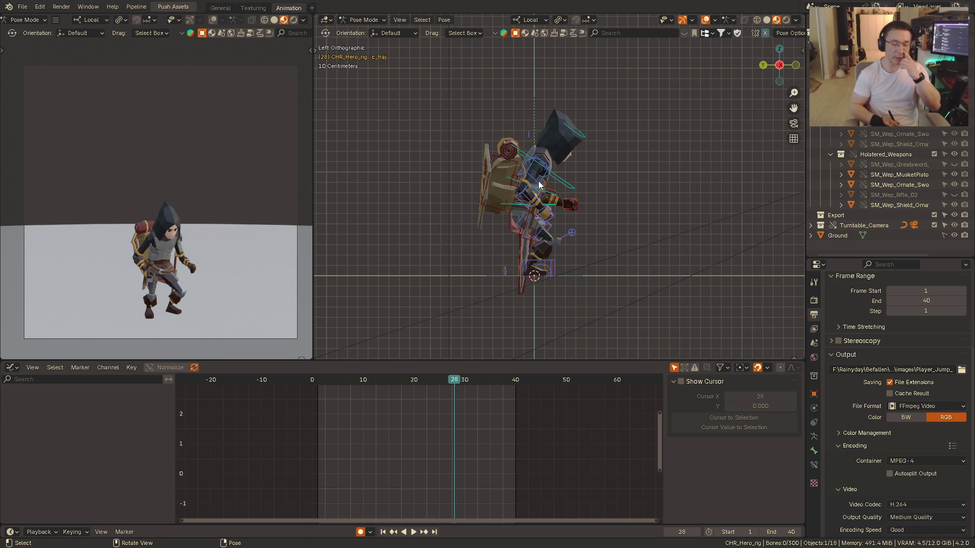
{"action": "mouse_move", "coordinate": [539, 185]}
{"action": "middle_mouse_down", "text": "alt"}
{"action": "mouse_move", "coordinate": [531, 191]}
{"action": "mouse_move", "coordinate": [583, 191]}
{"action": "mouse_move", "coordinate": [515, 208]}
{"action": "middle_mouse_up", "text": "alt"}
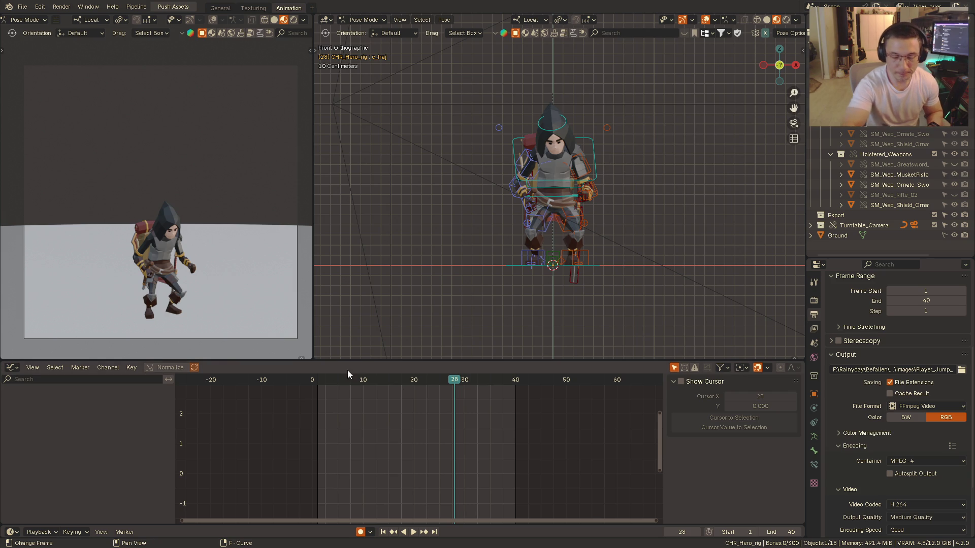
- Replay the jump from the start, stop at frame 8, and select the head control
{"action": "left_click", "coordinate": [330, 379]}
{"action": "key", "text": "space"}
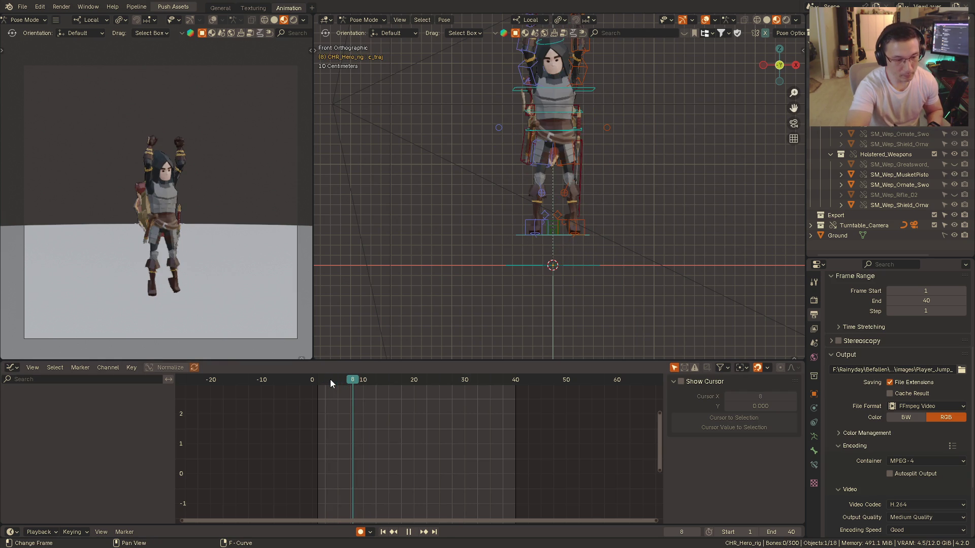
{"action": "key", "text": "space"}
{"action": "middle_click_drag", "start_coordinate": [353, 382], "coordinate": [558, 240], "text": "shift"}
{"action": "left_click", "coordinate": [565, 156]}
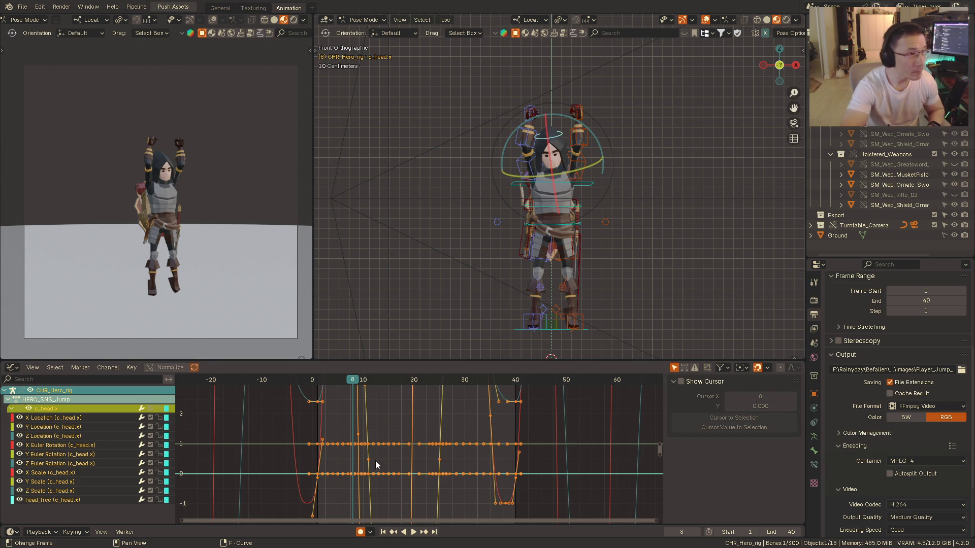
- Switch to left orthographic, frame all the head bone's curves in the graph editor, and play then pause the jump
{"action": "key", "text": "ctrl+KP_3"}
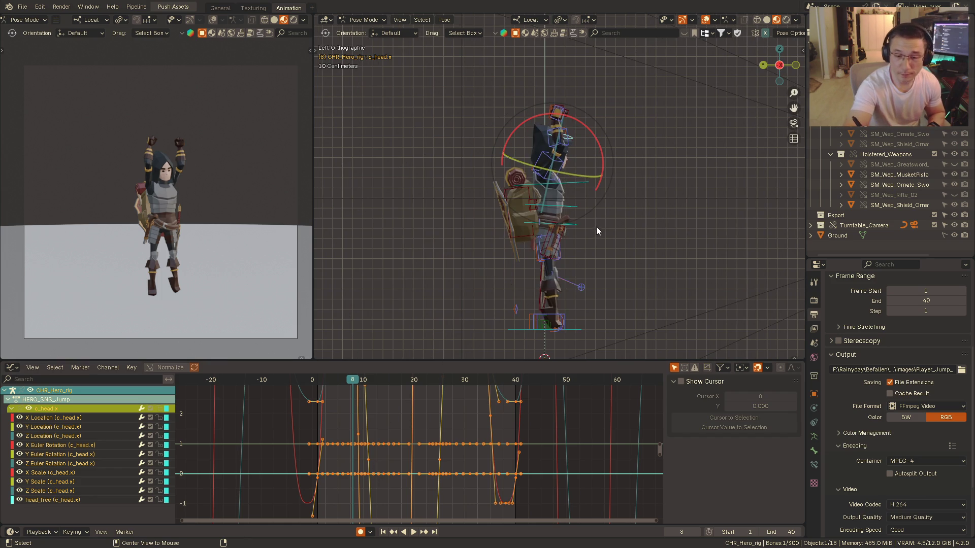
{"action": "key", "text": "Home"}
{"action": "key", "text": "alt+a"}
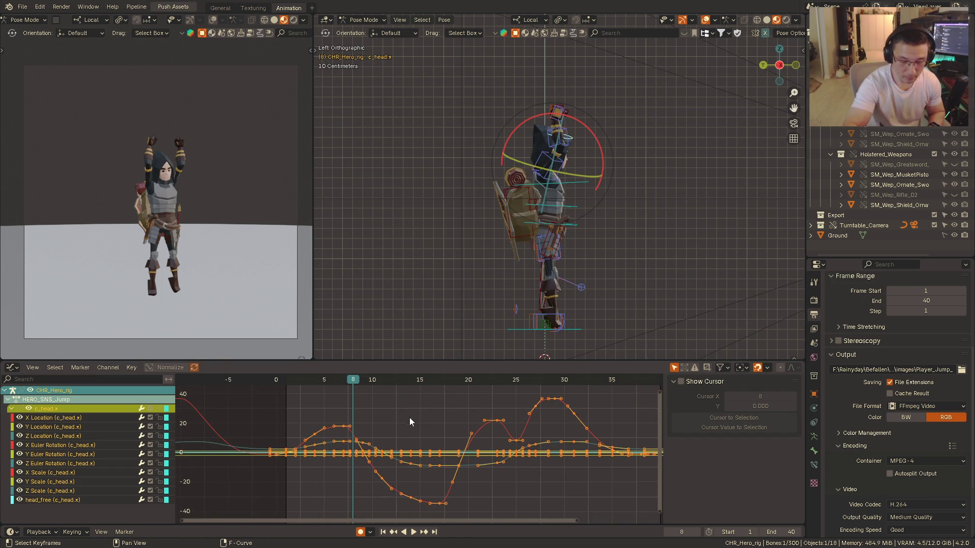
{"action": "key", "text": "shift+ctrl+space"}
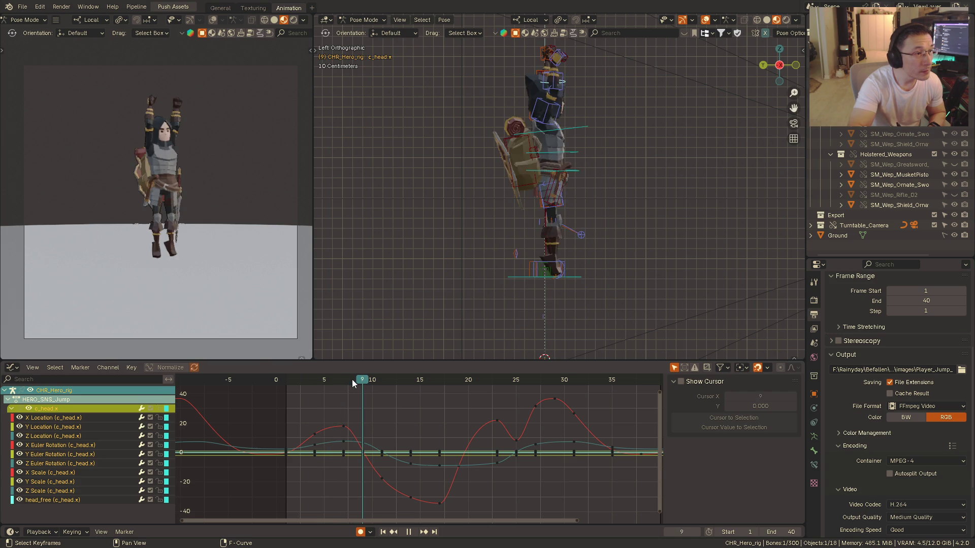
{"action": "key", "text": "space"}
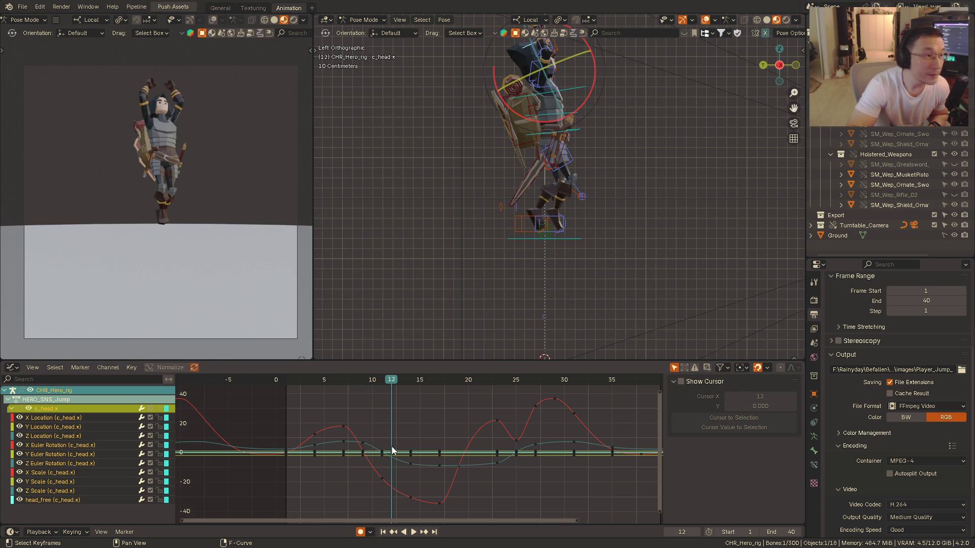
- Recentre the side view on the character and replay the jump from the start
{"action": "mouse_move", "coordinate": [535, 227]}
{"action": "middle_mouse_down", "text": "alt"}
{"action": "mouse_move", "coordinate": [539, 214]}
{"action": "mouse_move", "coordinate": [501, 287]}
{"action": "mouse_move", "coordinate": [518, 256]}
{"action": "middle_mouse_up", "text": "alt"}
{"action": "left_click", "coordinate": [293, 383]}
{"action": "key", "text": "space"}
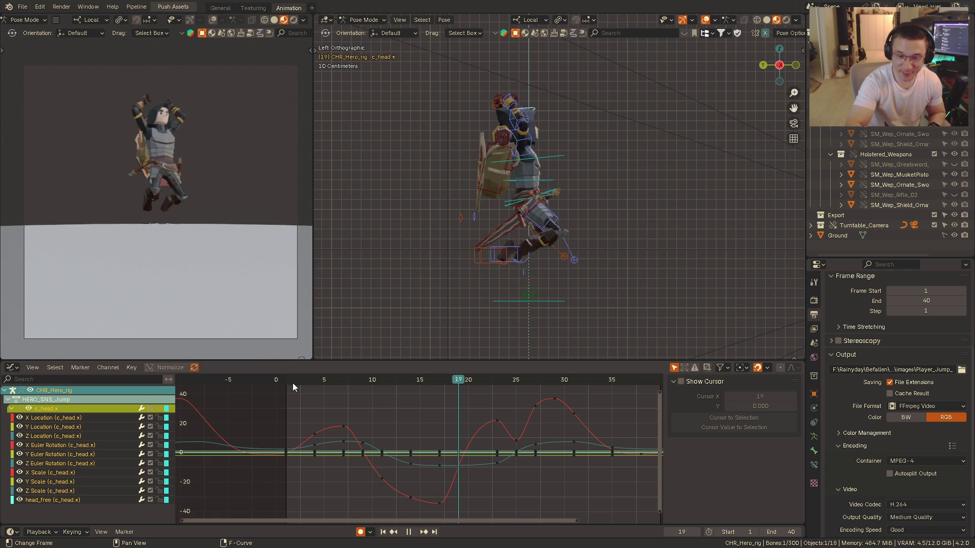
- Review the jump with several play/pause cycles, stopping mid-jump and near the landing
{"action": "key", "text": "space"}
{"action": "key", "text": "e"}
{"action": "middle_click_drag", "start_coordinate": [556, 242], "coordinate": [557, 232], "text": "alt"}
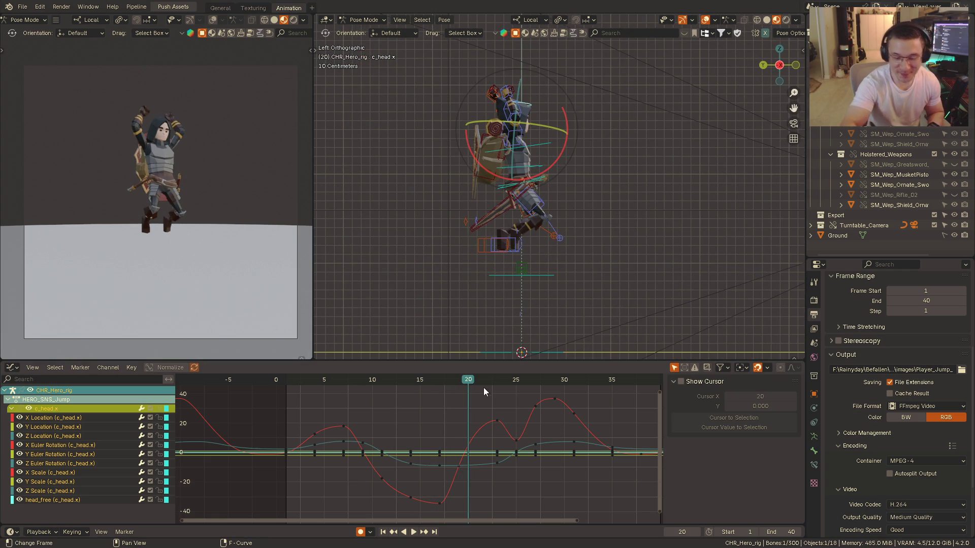
{"action": "key", "text": "space"}
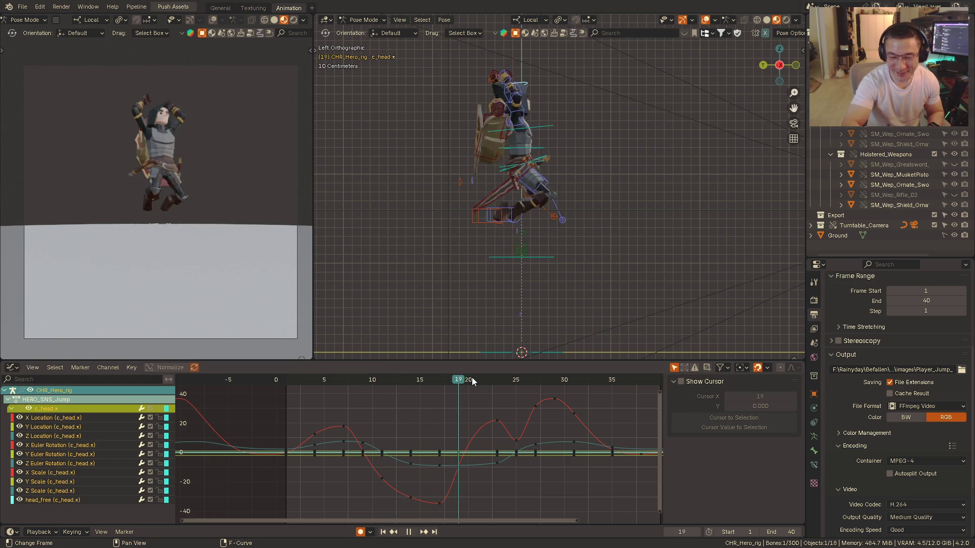
{"action": "key", "text": "space"}
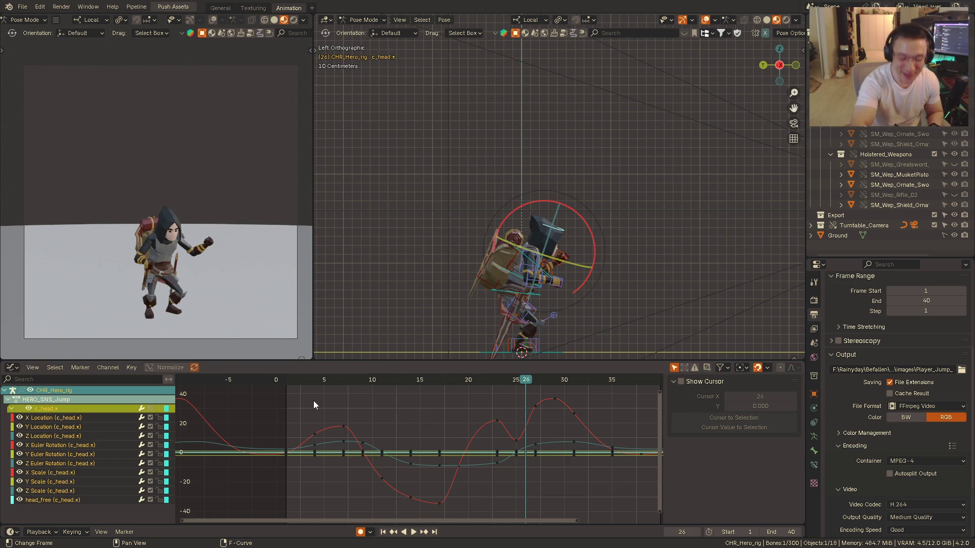
{"action": "key", "text": "space"}
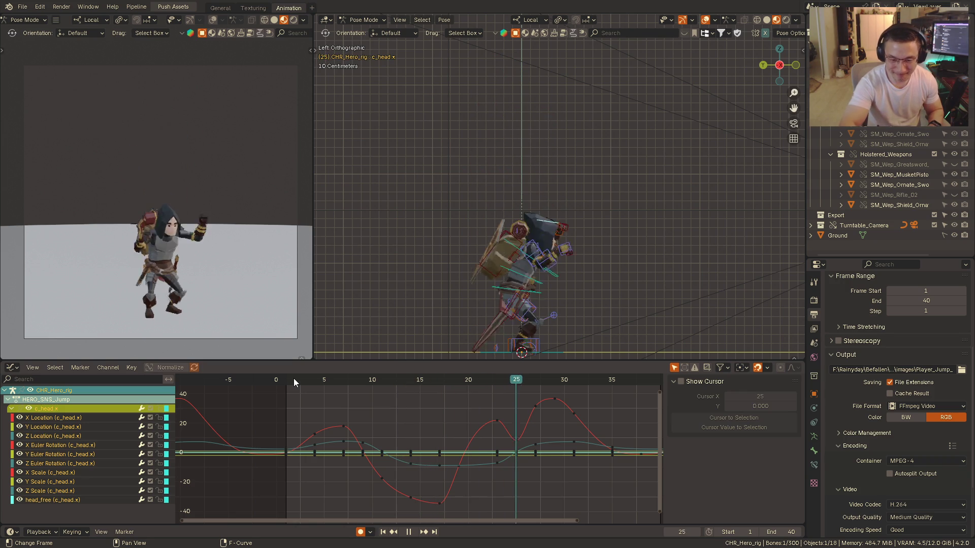
{"action": "key", "text": "space"}
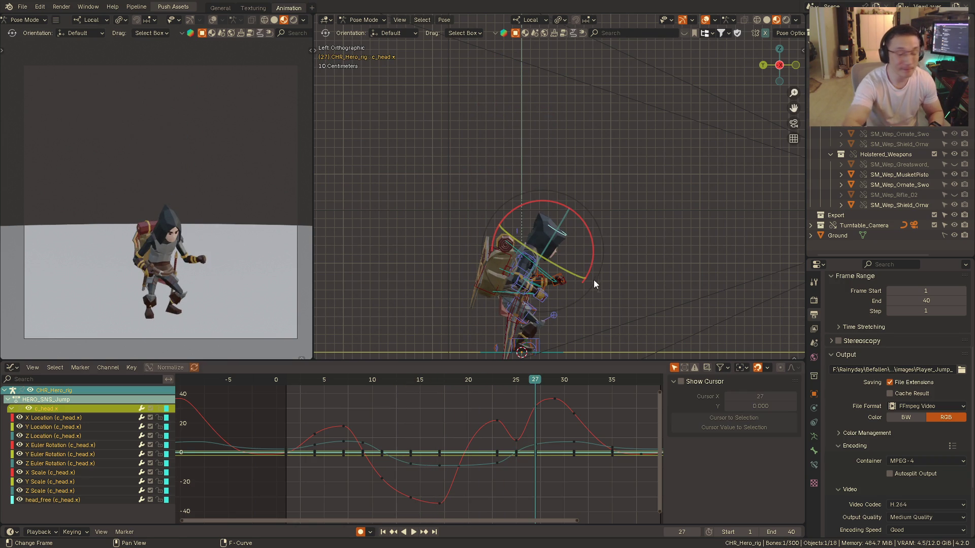
- Switch to front orthographic view and restart the jump from the beginning
{"action": "key", "text": "KP_1"}
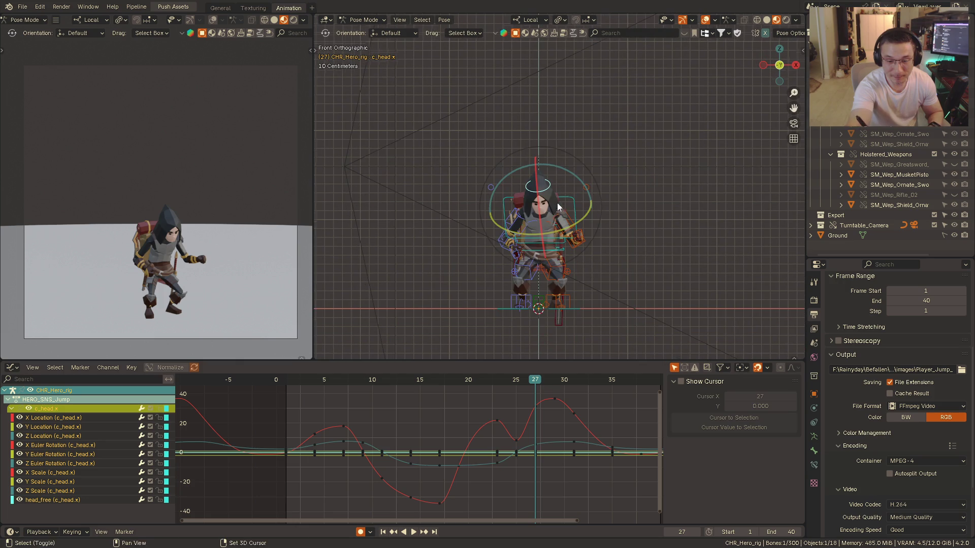
{"action": "left_click", "coordinate": [291, 380]}
{"action": "key", "text": "space"}
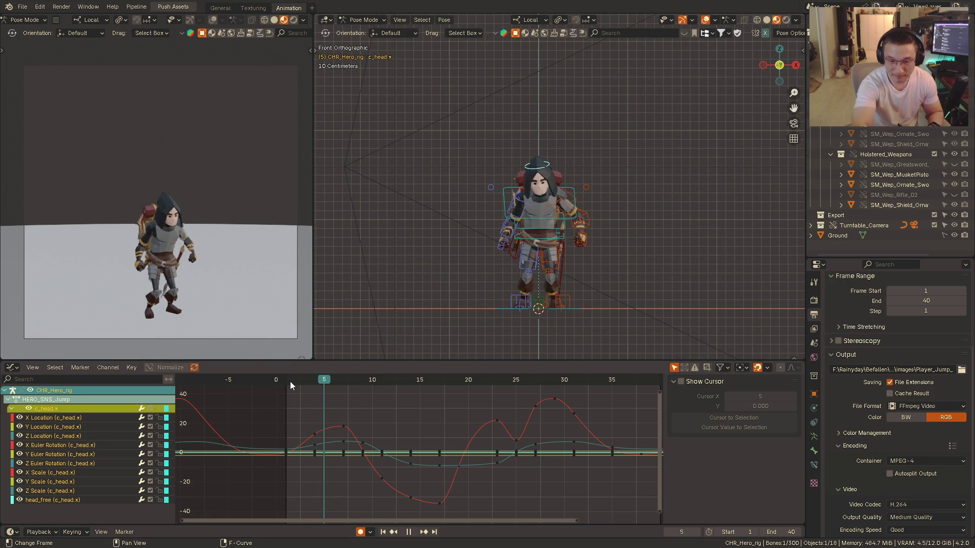
- Select the right arm control c_arm_fk.r, frame its curves, preview briefly and return to frame 5
{"action": "key", "text": "space"}
{"action": "left_click", "coordinate": [542, 190]}
{"action": "left_click", "coordinate": [516, 203]}
{"action": "key", "text": "Home"}
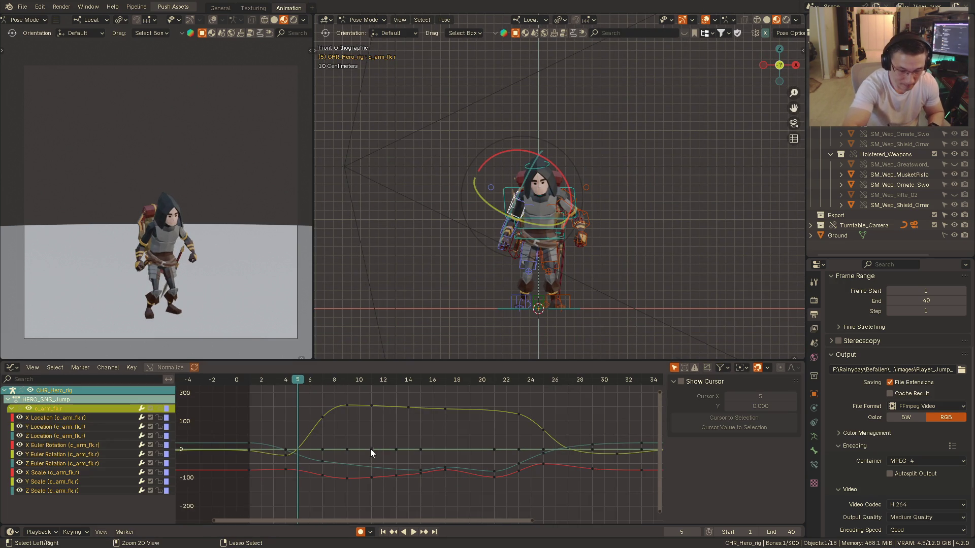
{"action": "left_click_drag", "start_coordinate": [316, 382], "coordinate": [305, 381]}
{"action": "key", "text": "space"}
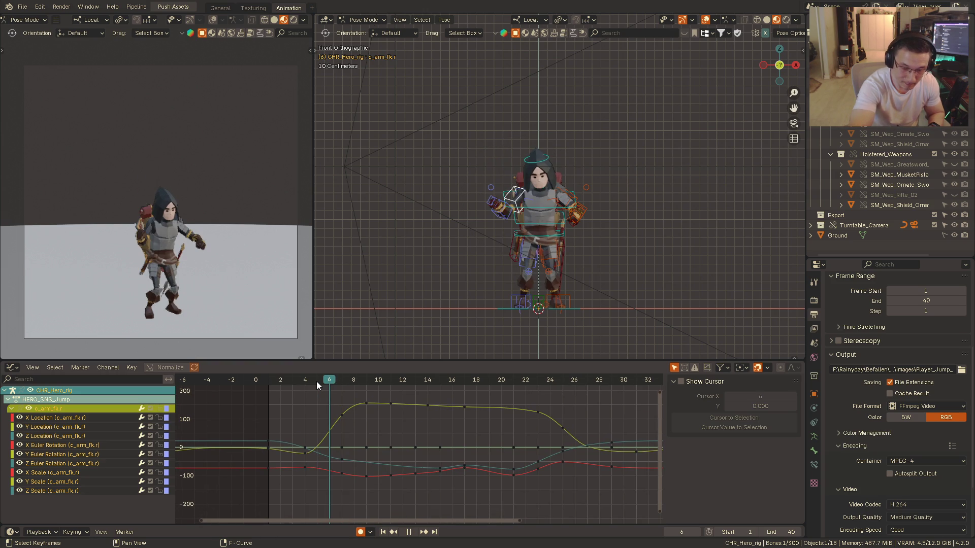
{"action": "key", "text": "Escape"}
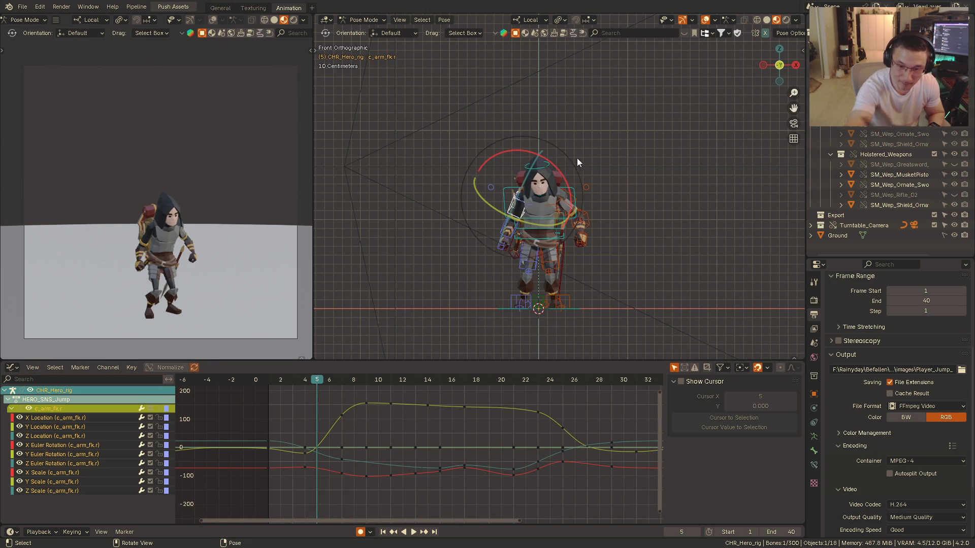
- Rotate c_arm_fk.r about the Y axis at frame 5 to key a new arm pose, then play back to frame 9
{"action": "key", "text": "r"}
{"action": "key", "text": "x"}
{"action": "key", "text": "Escape"}
{"action": "key", "text": "r"}
{"action": "key", "text": "y"}
{"action": "left_click", "coordinate": [533, 231]}
{"action": "key", "text": "space"}
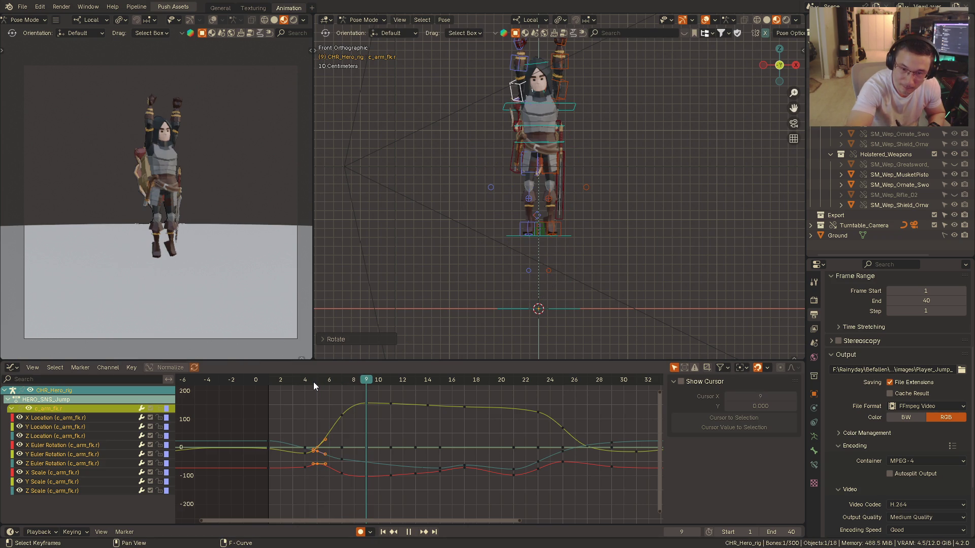
{"action": "key", "text": "space"}
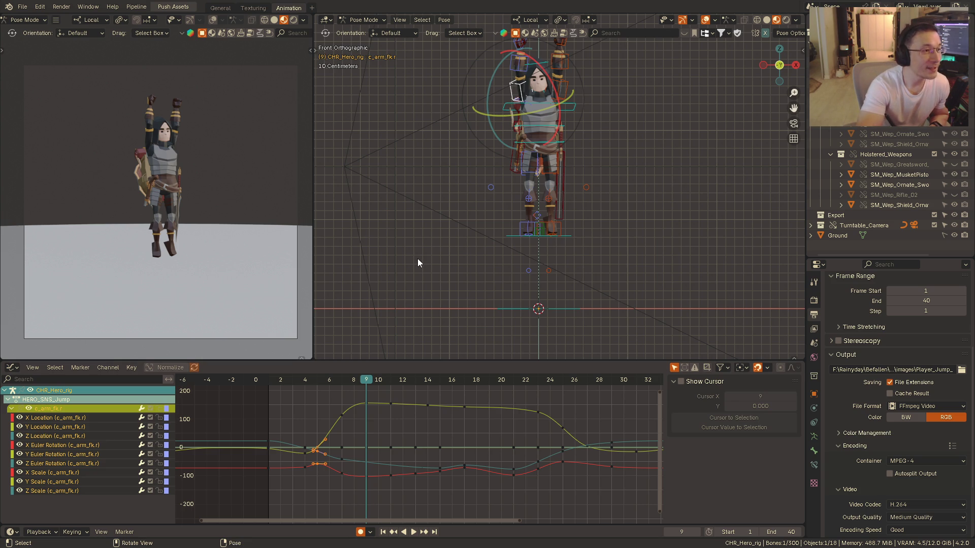
{"action": "mouse_move", "coordinate": [419, 245]}
{"action": "middle_mouse_down"}
{"action": "mouse_move", "coordinate": [486, 224]}
{"action": "mouse_move", "coordinate": [442, 237]}
{"action": "mouse_move", "coordinate": [441, 225]}
{"action": "mouse_move", "coordinate": [439, 244]}
{"action": "mouse_move", "coordinate": [484, 204]}
{"action": "middle_mouse_up"}
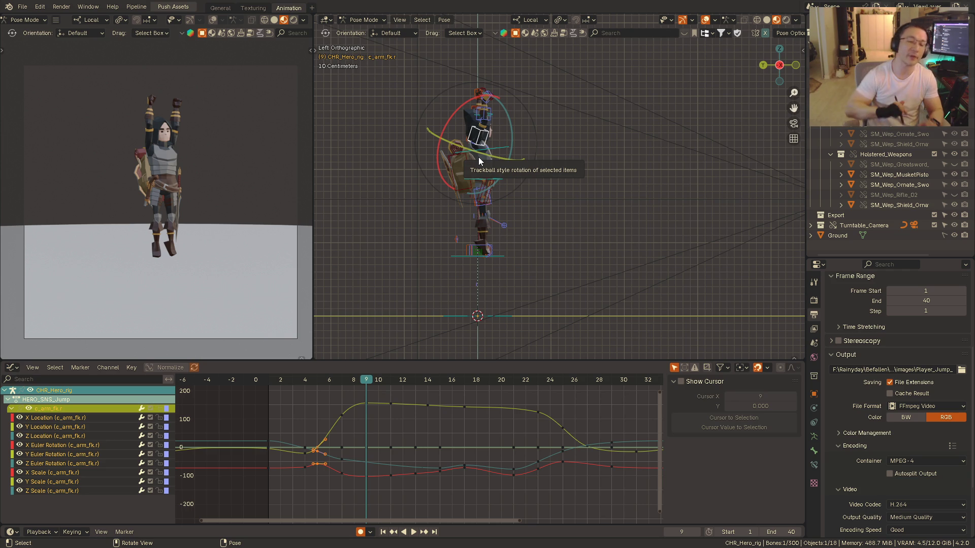
{"action": "scroll", "coordinate": [542, 196], "scroll_direction": "down", "scroll_amount": 2, "text": "alt"}
{"action": "scroll", "coordinate": [574, 203], "scroll_direction": "up", "scroll_amount": 2, "text": "alt"}
{"action": "middle_click_drag", "start_coordinate": [574, 199], "coordinate": [513, 216], "text": "alt"}
{"action": "scroll", "coordinate": [527, 185], "scroll_direction": "up", "scroll_amount": 2}
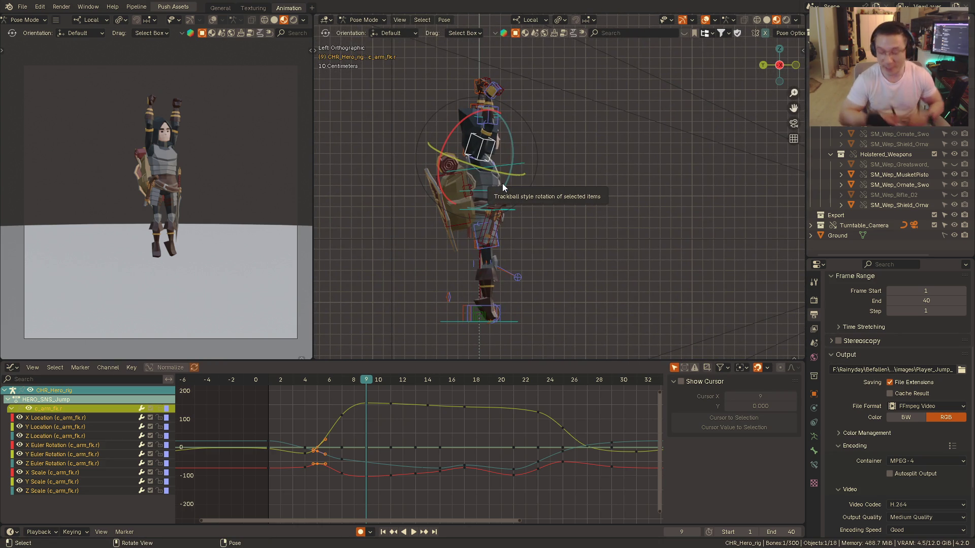
{"action": "middle_click_drag", "start_coordinate": [572, 237], "coordinate": [484, 204], "text": "alt"}
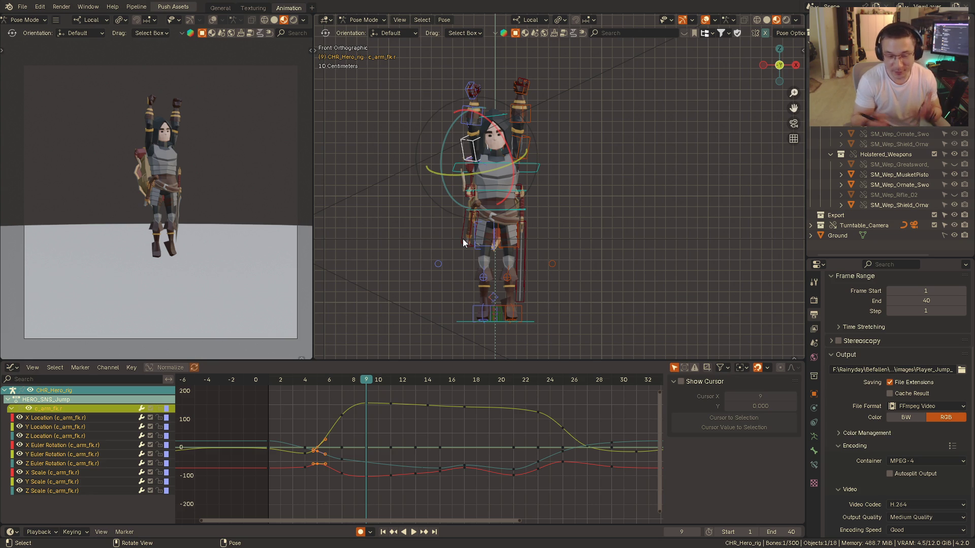
{"action": "left_click", "coordinate": [349, 405]}
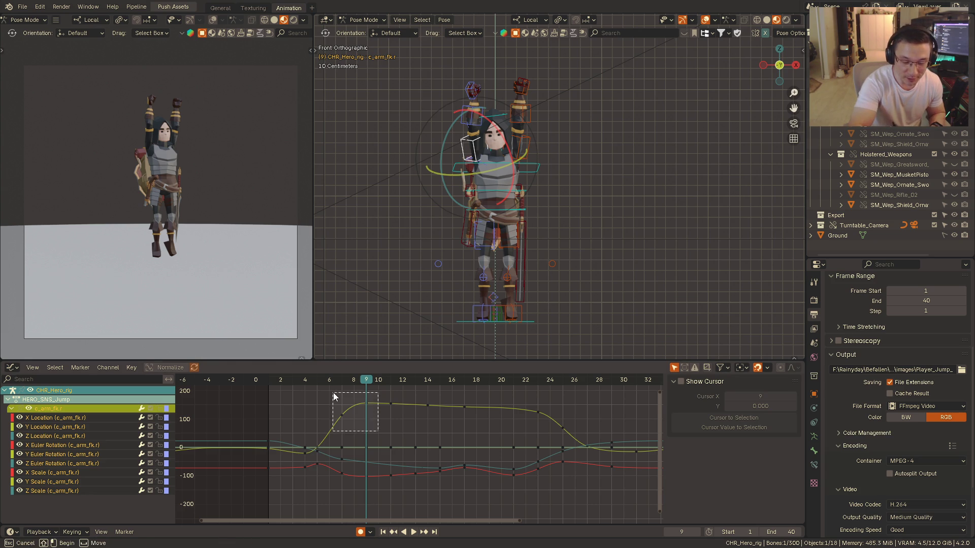
- Nudge the yellow rotation-curve keys near frame 8 slightly higher twice, then switch to the left side view
{"action": "key", "text": "g"}
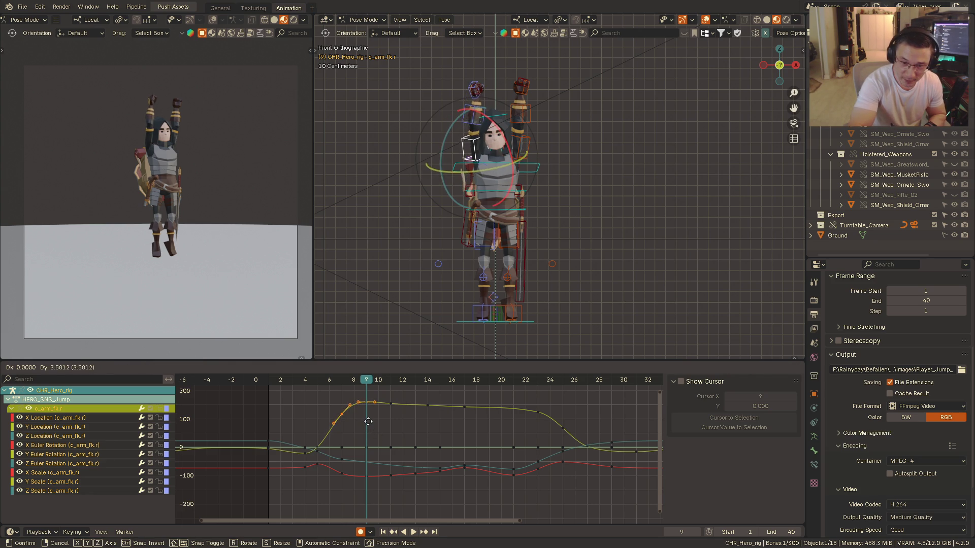
{"action": "left_click", "coordinate": [369, 427]}
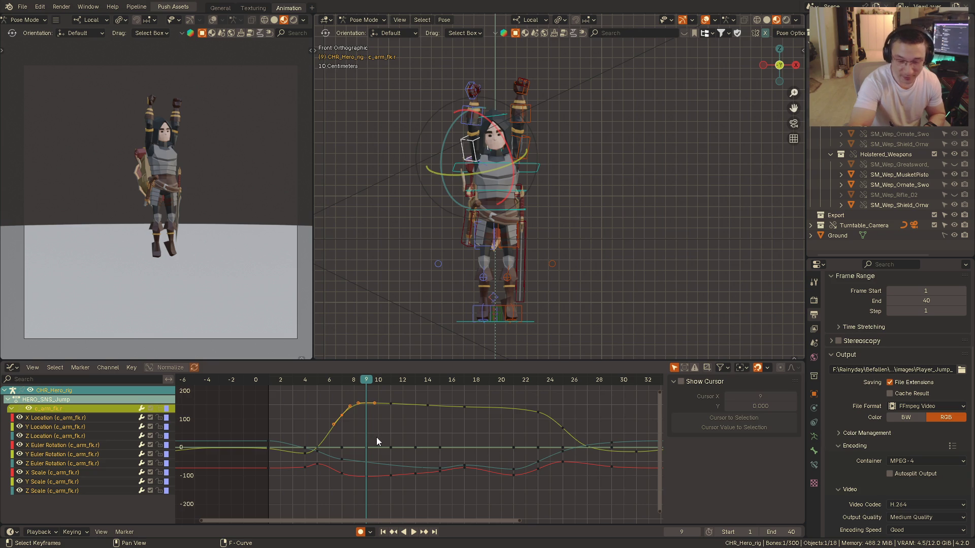
{"action": "middle_click_drag", "start_coordinate": [542, 278], "coordinate": [545, 263], "text": "ctrl"}
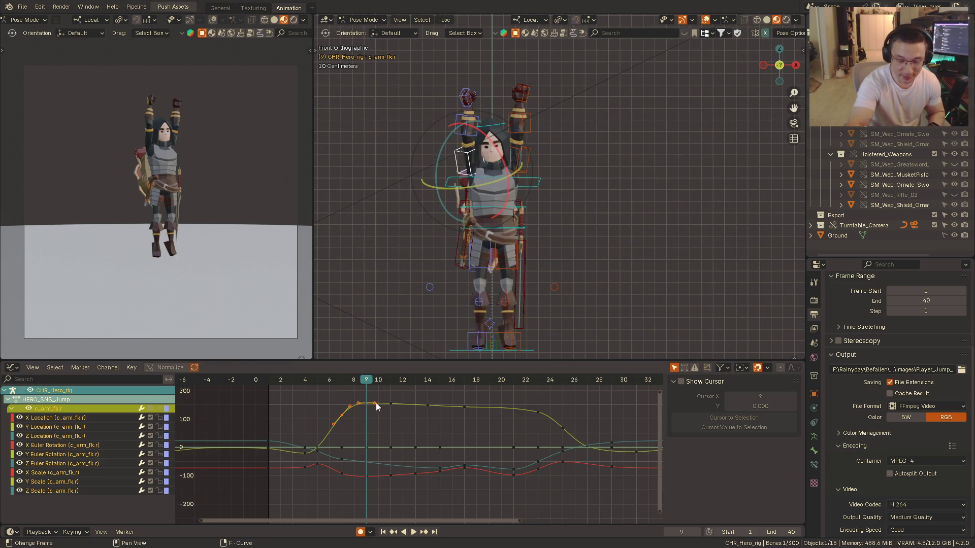
{"action": "key", "text": "g"}
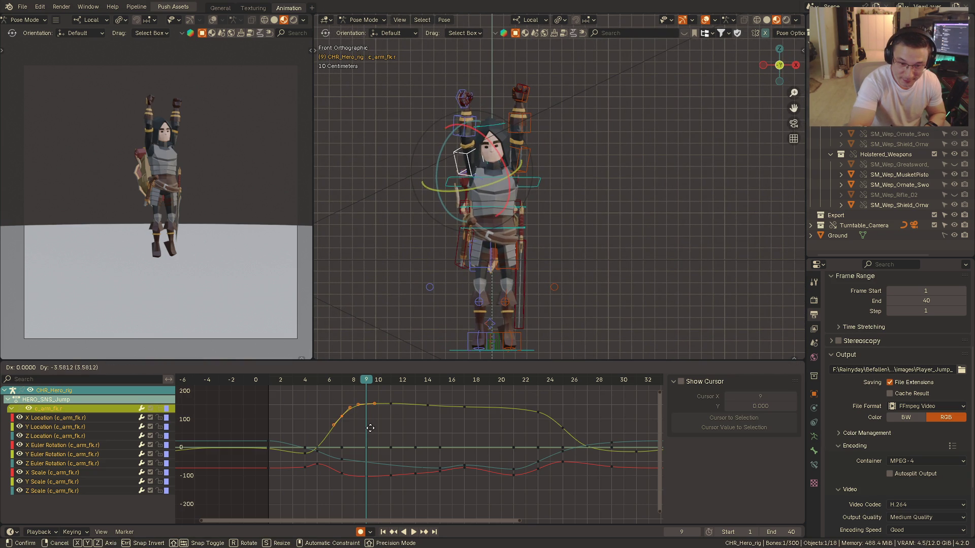
{"action": "left_click", "coordinate": [363, 435]}
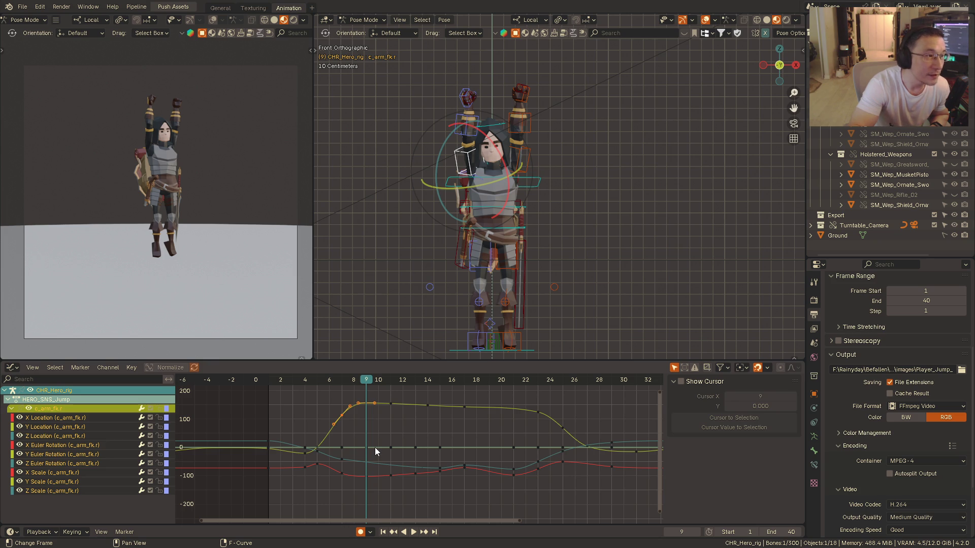
{"action": "key", "text": "ctrl+KP_3"}
- Frame the rig in the side view and play the adjusted jump from the start, stopping at frame 25
{"action": "mouse_move", "coordinate": [533, 255]}
{"action": "middle_mouse_down", "text": "alt"}
{"action": "mouse_move", "coordinate": [534, 239]}
{"action": "mouse_move", "coordinate": [557, 277]}
{"action": "mouse_move", "coordinate": [553, 270]}
{"action": "mouse_move", "coordinate": [543, 291]}
{"action": "middle_mouse_up", "text": "alt"}
{"action": "left_click", "coordinate": [272, 386]}
{"action": "key", "text": "space"}
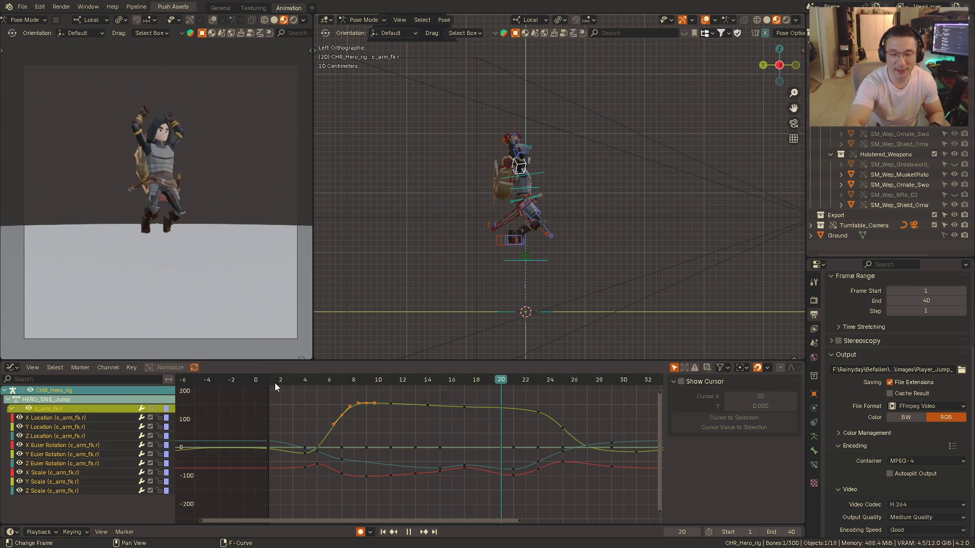
{"action": "key", "text": "space"}
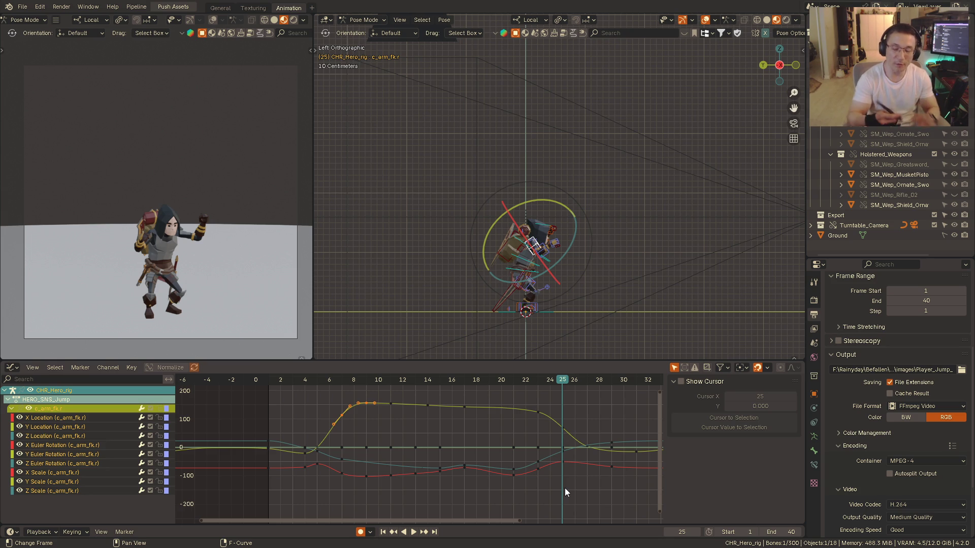
- Widen the graph editor, step back and forth a few frames, then resume and stop at frame 38 after landing
{"action": "middle_click_drag", "start_coordinate": [564, 488], "coordinate": [447, 403], "text": "ctrl"}
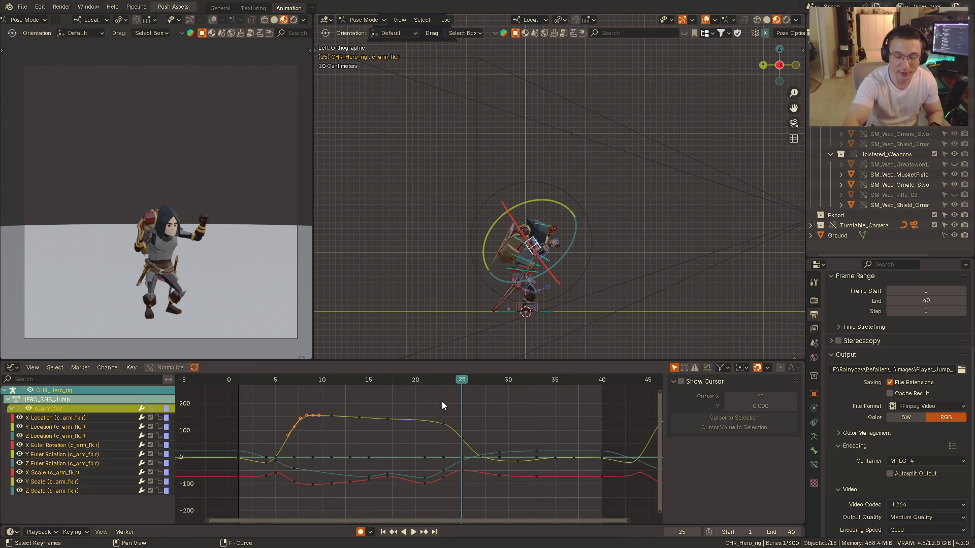
{"action": "key", "text": "Left"}
{"action": "key", "text": "Left"}
{"action": "key", "text": "Right"}
{"action": "key", "text": "Right"}
{"action": "key", "text": "Right"}
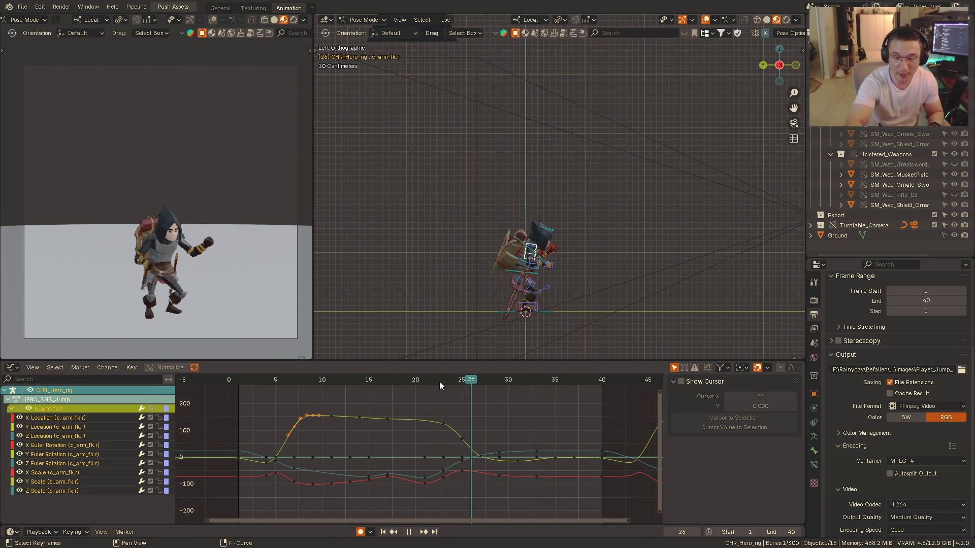
{"action": "key", "text": "space"}
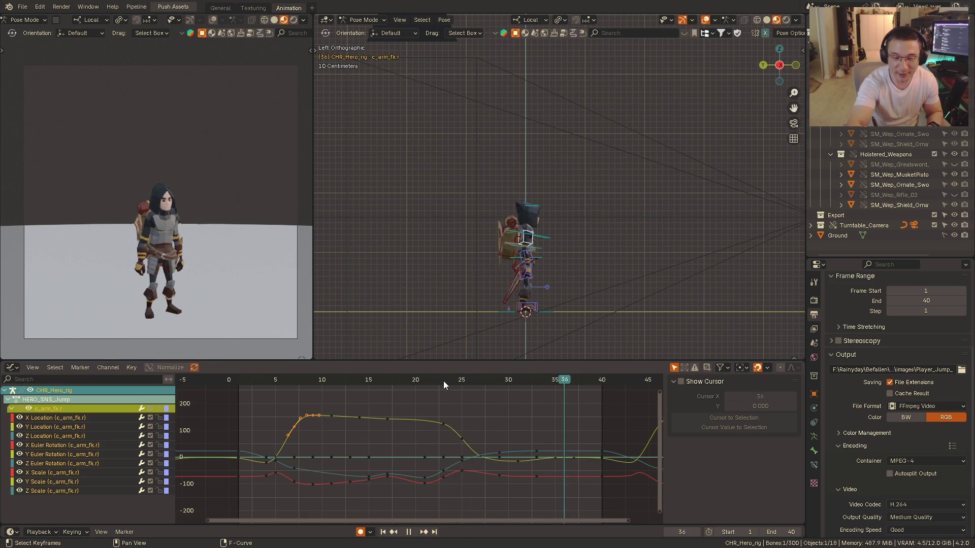
{"action": "key", "text": "space"}
{"action": "left_click", "coordinate": [584, 378]}
{"action": "scroll", "coordinate": [541, 400], "scroll_direction": "down", "scroll_amount": 2}
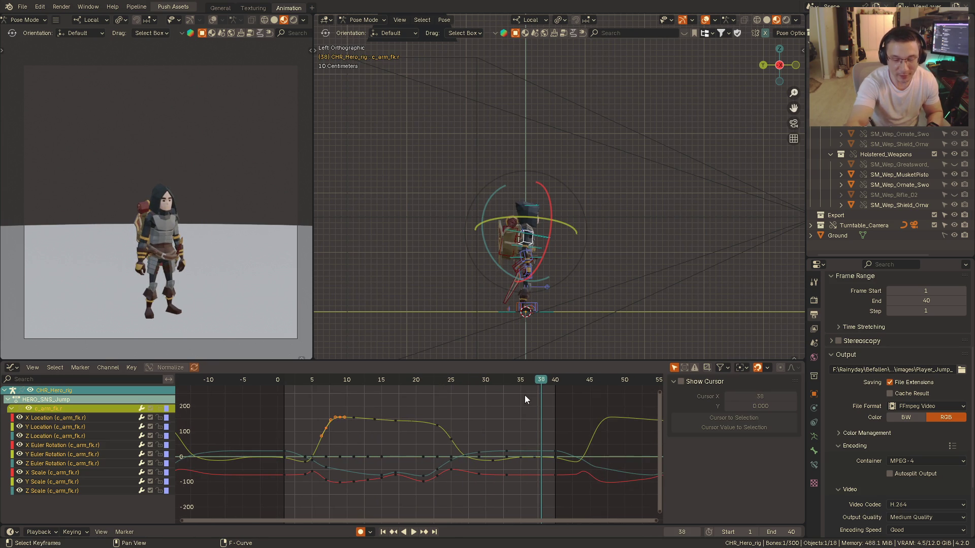
- Replay the jump from the side three times, stopping at frame 39, then orbit to the front view
{"action": "left_click", "coordinate": [290, 381]}
{"action": "key", "text": "space"}
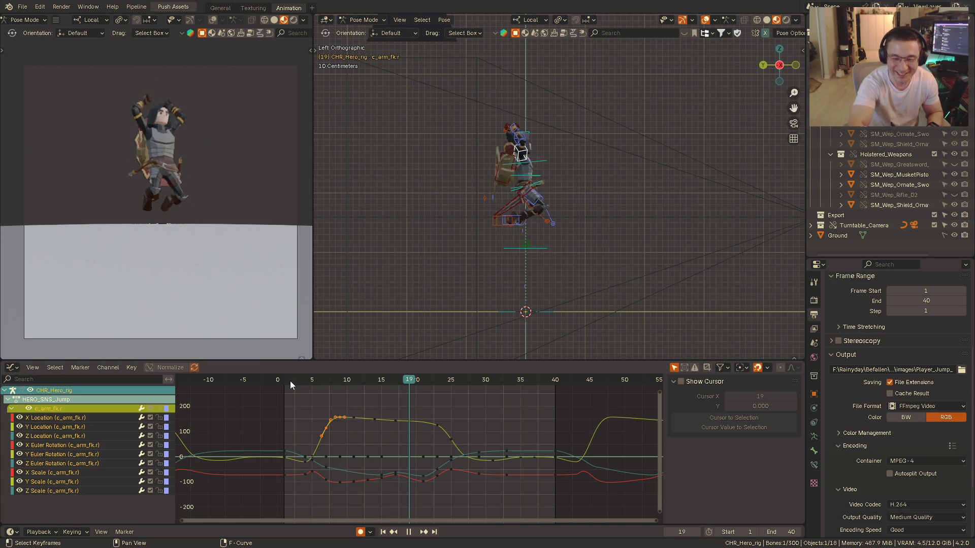
{"action": "key", "text": "space"}
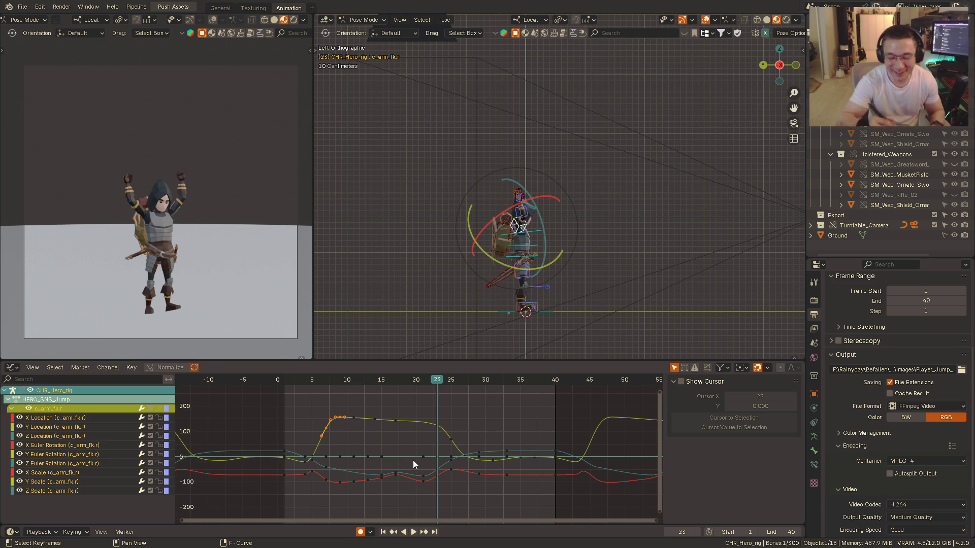
{"action": "key", "text": "space"}
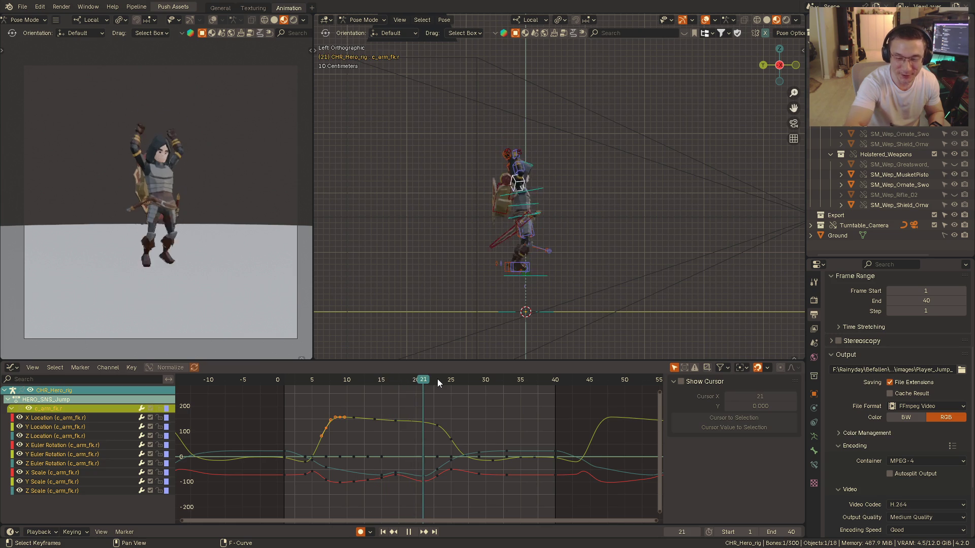
{"action": "key", "text": "space"}
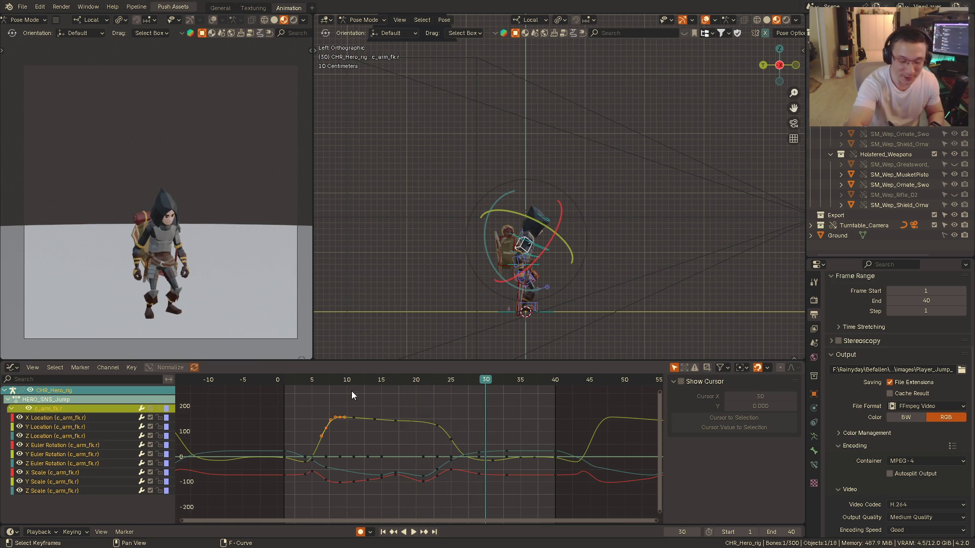
{"action": "key", "text": "space"}
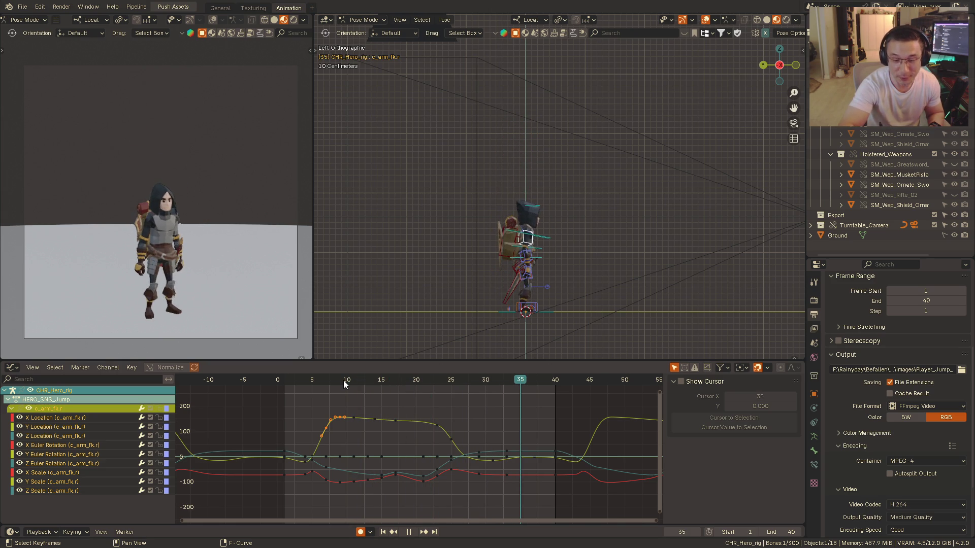
{"action": "key", "text": "space"}
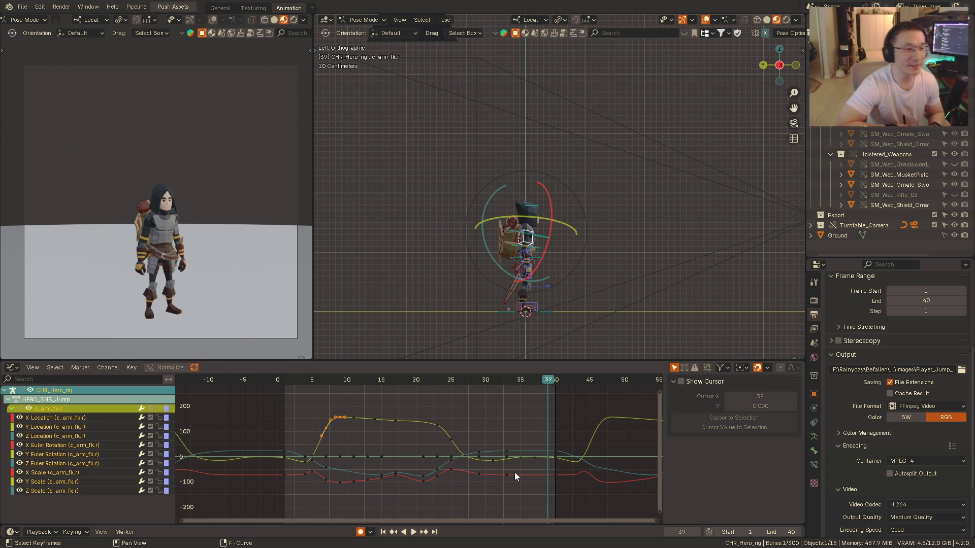
{"action": "middle_click_drag", "start_coordinate": [540, 254], "coordinate": [505, 279]}
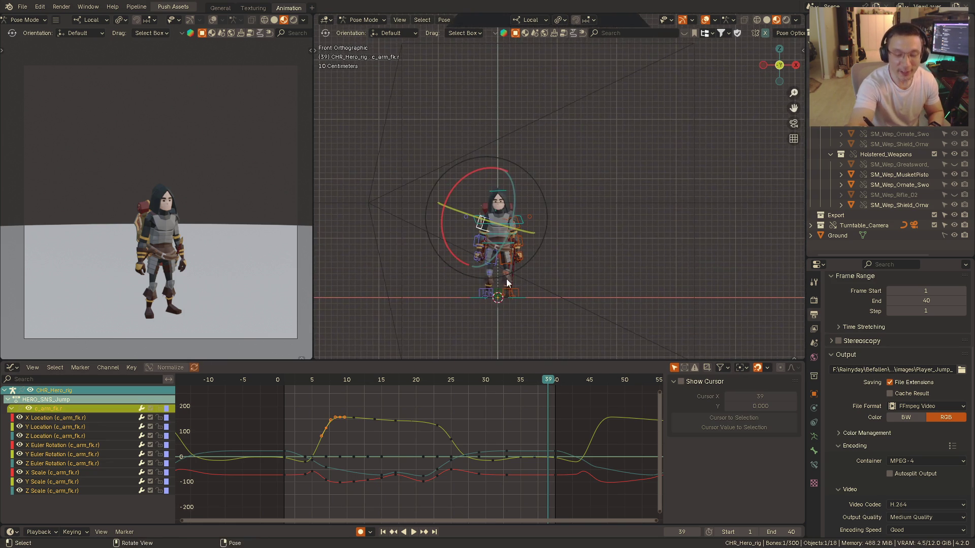
{"action": "scroll", "coordinate": [505, 284], "scroll_direction": "up", "scroll_amount": 1}
- Replay the jump from the start and pause mid-air at frame 23
{"action": "left_click", "coordinate": [292, 380]}
{"action": "key", "text": "space"}
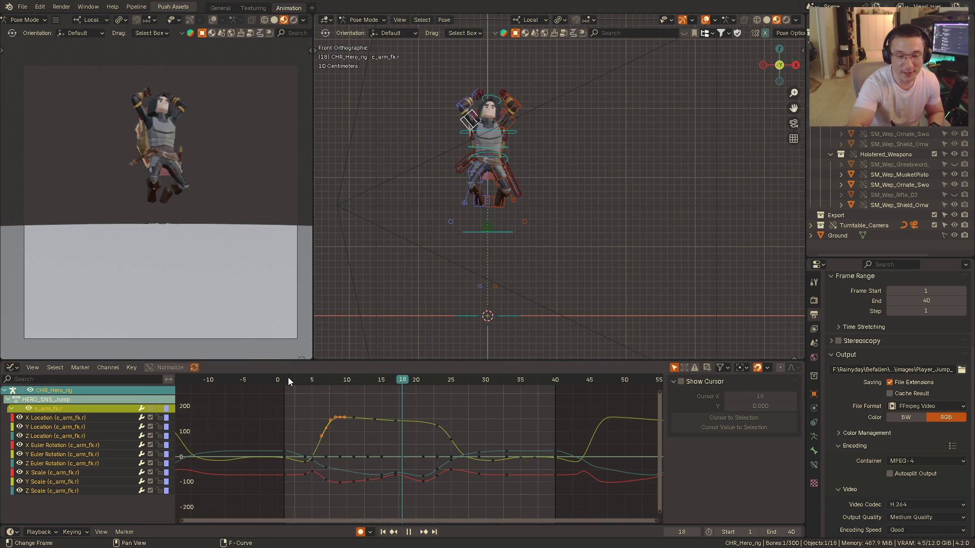
{"action": "key", "text": "space"}
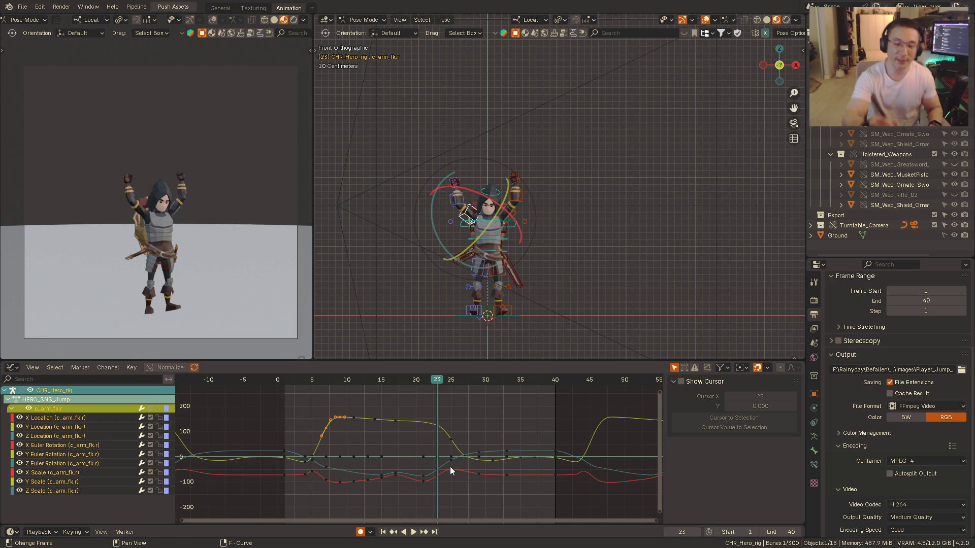
- Check the frame-23 pose from the left side, then return to the front orthographic view
{"action": "key", "text": "ctrl+KP_3"}
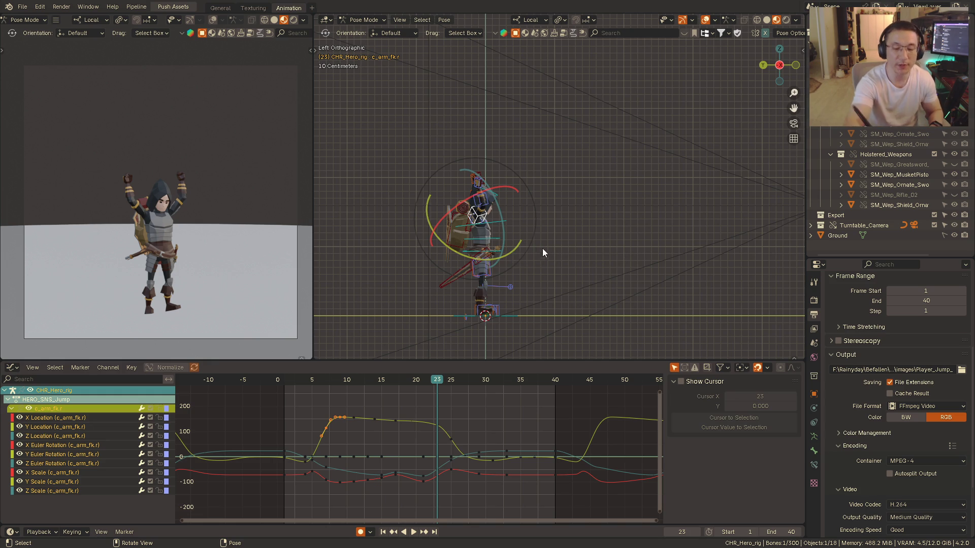
{"action": "mouse_move", "coordinate": [588, 221]}
{"action": "middle_mouse_down", "text": "alt"}
{"action": "mouse_move", "coordinate": [508, 222]}
{"action": "mouse_move", "coordinate": [558, 225]}
{"action": "middle_mouse_up", "text": "alt"}
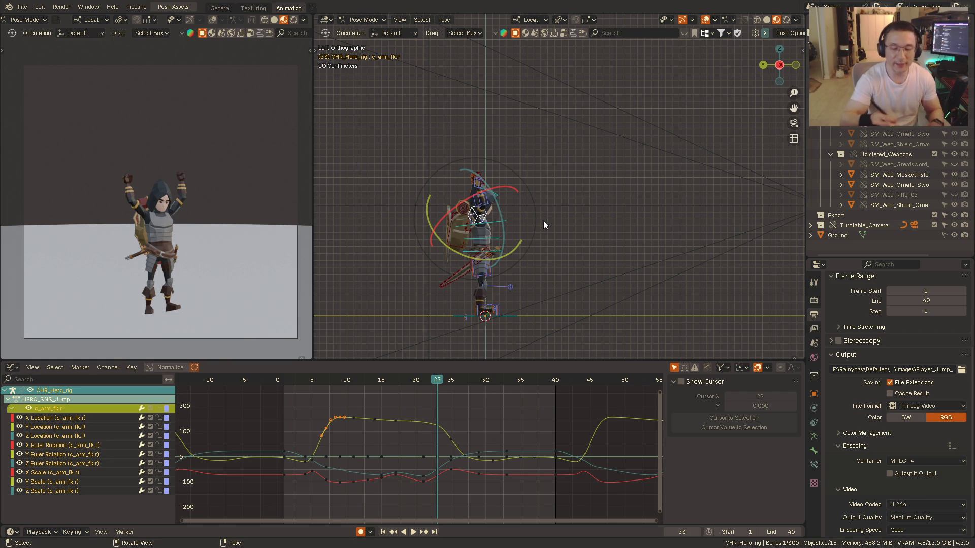
{"action": "middle_click_drag", "start_coordinate": [543, 220], "coordinate": [502, 232], "text": "alt"}
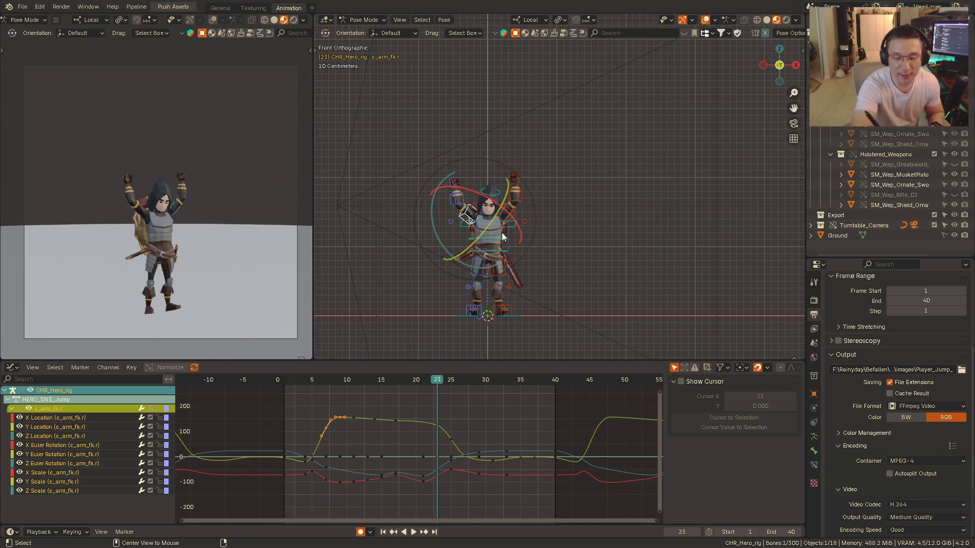
- Replay the jump several times from the front, pausing at frames 39, 37 and 20
{"action": "left_click", "coordinate": [286, 380]}
{"action": "key", "text": "space"}
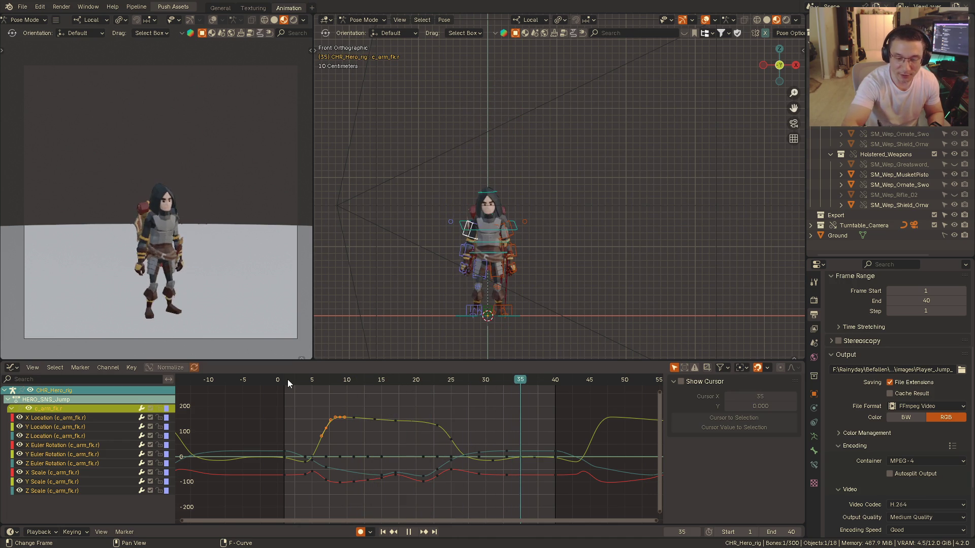
{"action": "key", "text": "space"}
{"action": "scroll", "coordinate": [517, 430], "scroll_direction": "down", "scroll_amount": 1}
{"action": "scroll", "coordinate": [526, 430], "scroll_direction": "down", "scroll_amount": 1}
{"action": "scroll", "coordinate": [531, 431], "scroll_direction": "down", "scroll_amount": 2}
{"action": "middle_click_drag", "start_coordinate": [531, 431], "coordinate": [534, 437]}
{"action": "key", "text": "space"}
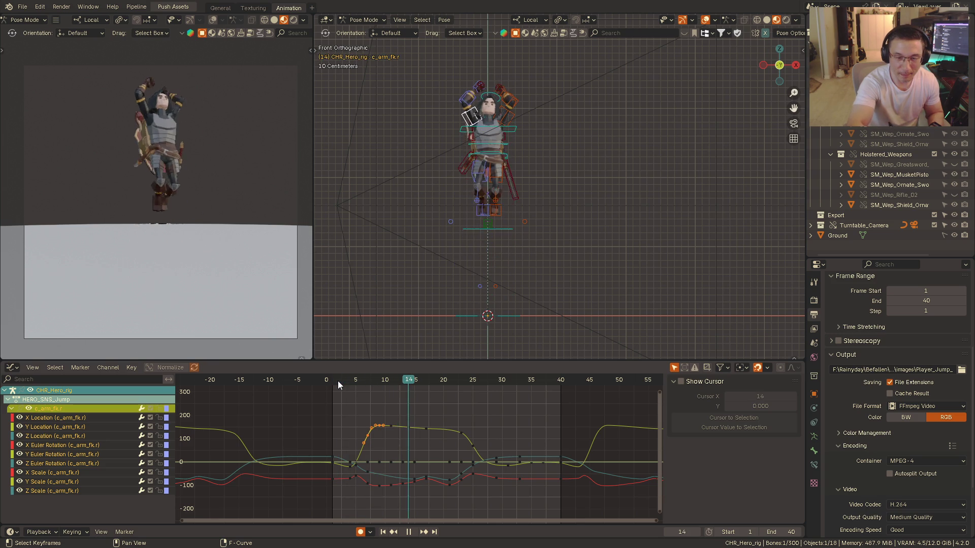
{"action": "key", "text": "space"}
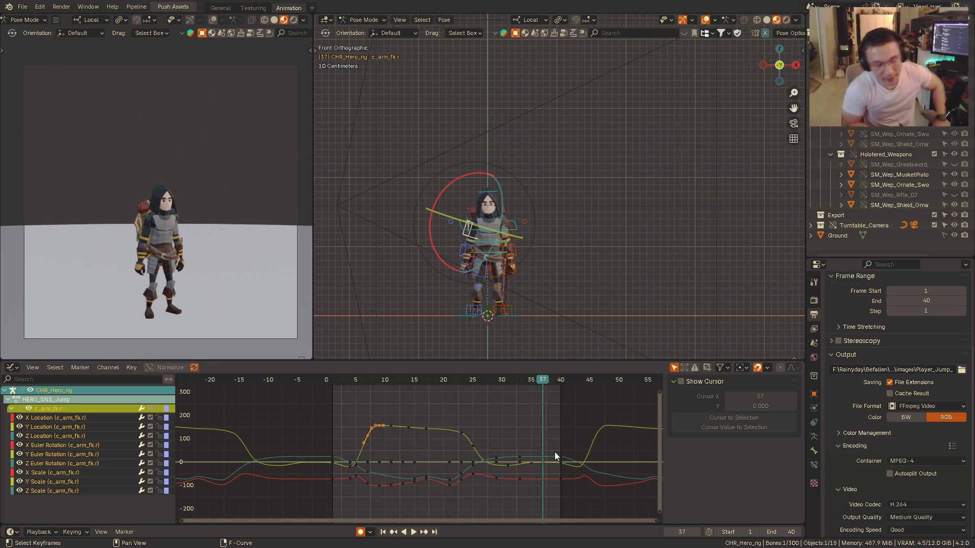
{"action": "key", "text": "space"}
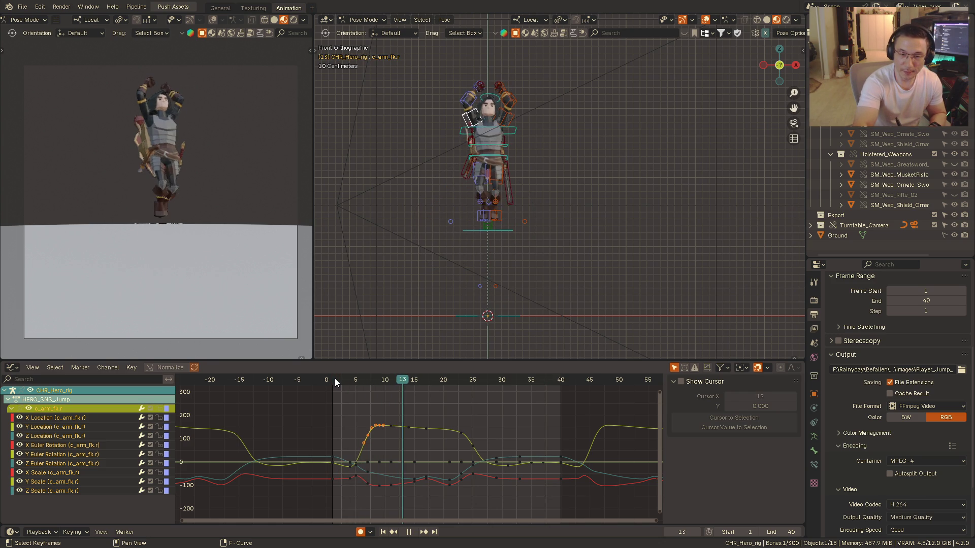
{"action": "key", "text": "space"}
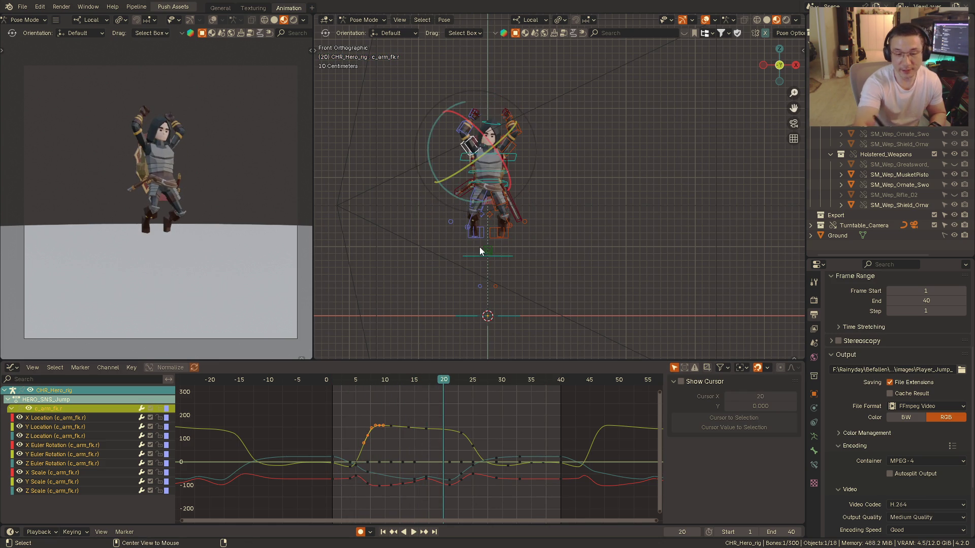
- Orbit to the side view and replay the jump from the start, stopping at frame 33
{"action": "middle_click_drag", "start_coordinate": [478, 249], "coordinate": [490, 260], "text": "alt"}
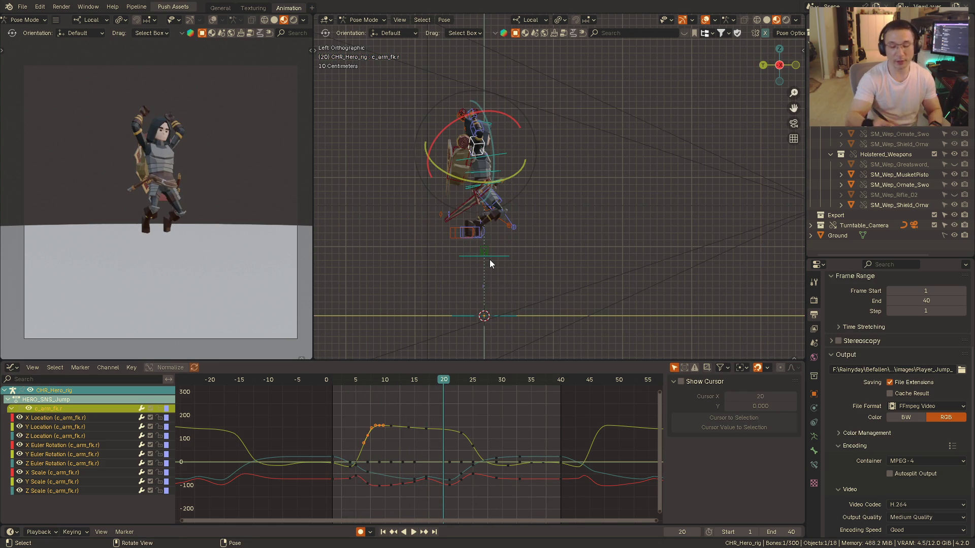
{"action": "left_click", "coordinate": [337, 381]}
{"action": "key", "text": "space"}
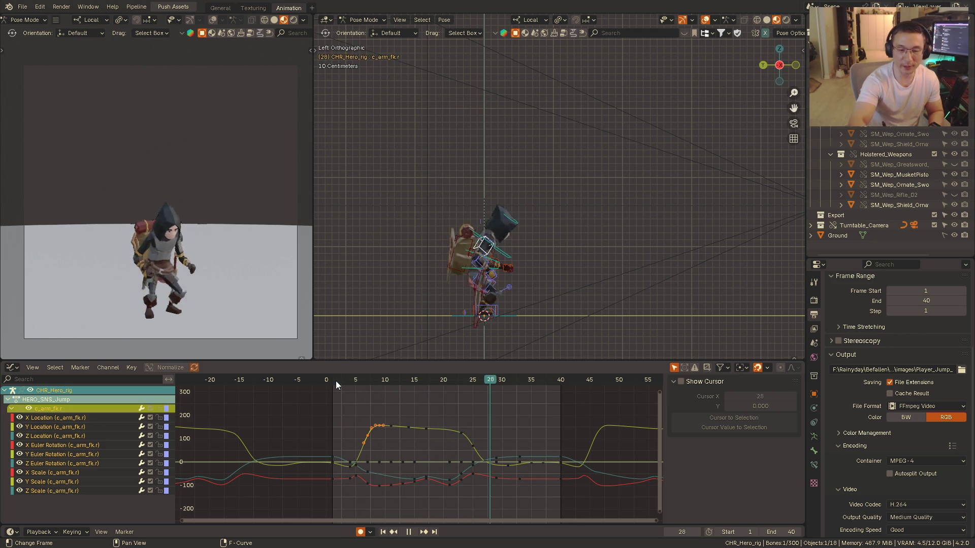
{"action": "key", "text": "space"}
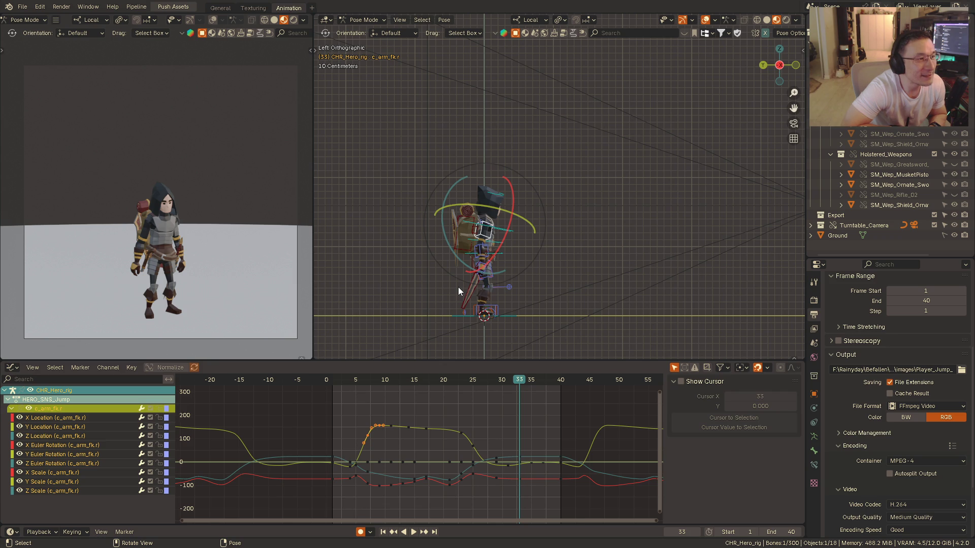
- Frame the character larger from the front and replay the jump, stopping at frame 7
{"action": "middle_click_drag", "start_coordinate": [519, 239], "coordinate": [535, 208]}
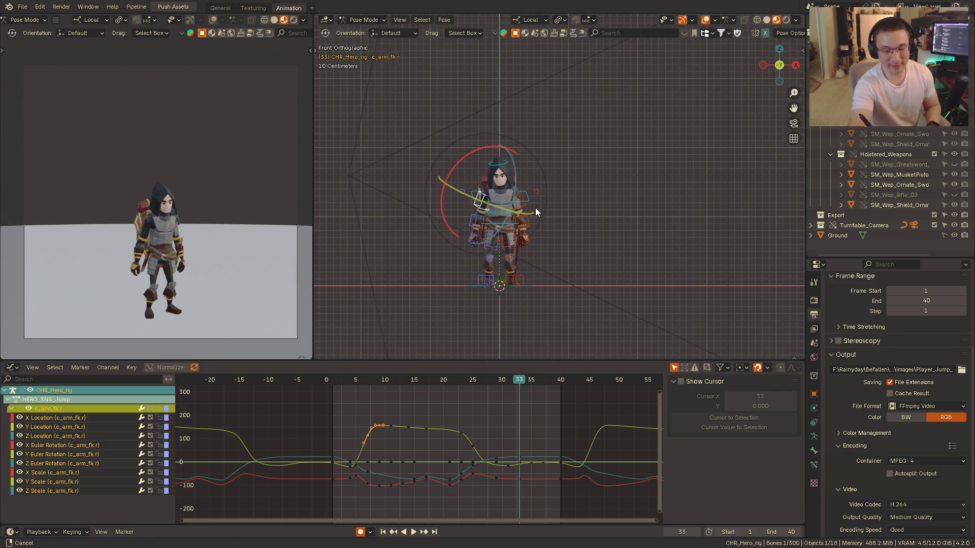
{"action": "scroll", "coordinate": [536, 205], "scroll_direction": "up", "scroll_amount": 2}
{"action": "middle_click_drag", "start_coordinate": [574, 178], "coordinate": [626, 183], "text": "shift"}
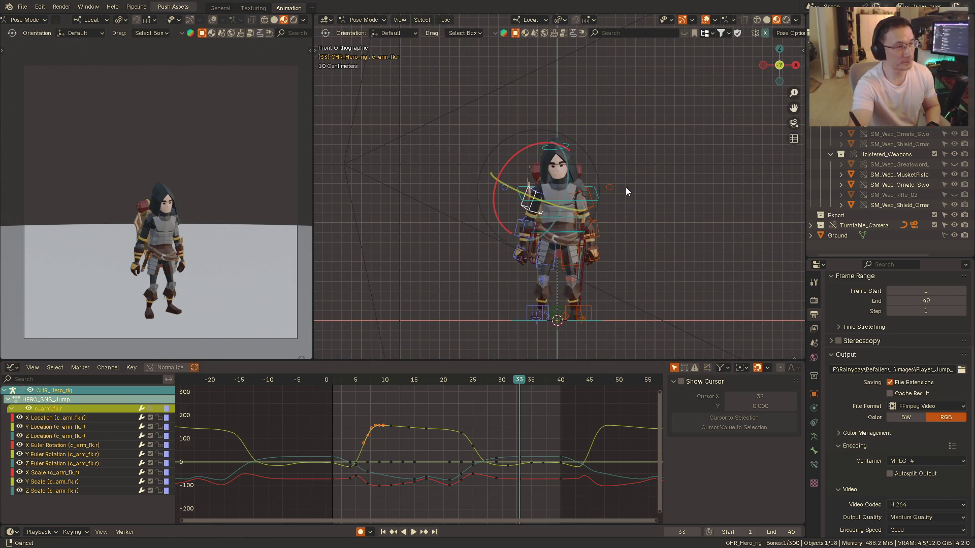
{"action": "left_click", "coordinate": [340, 380]}
{"action": "key", "text": "space"}
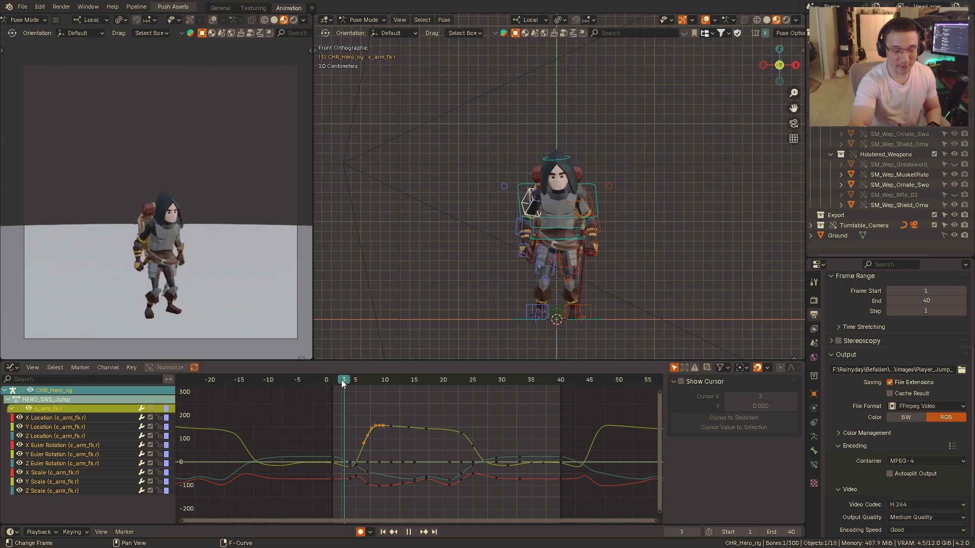
{"action": "key", "text": "space"}
{"action": "key", "text": "r"}
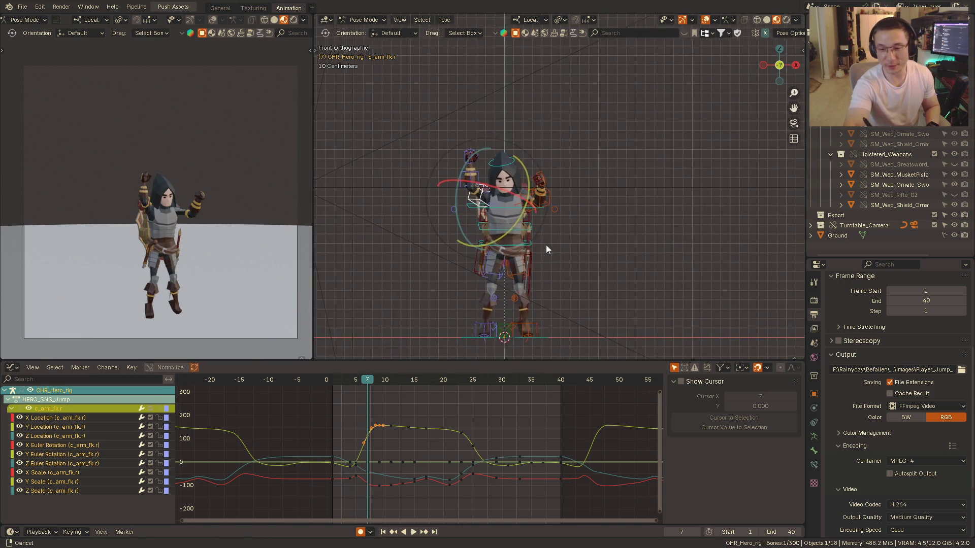
{"action": "middle_click_drag", "start_coordinate": [546, 244], "coordinate": [566, 224], "text": "shift"}
{"action": "scroll", "coordinate": [811, 236], "scroll_direction": "down", "scroll_amount": 2}
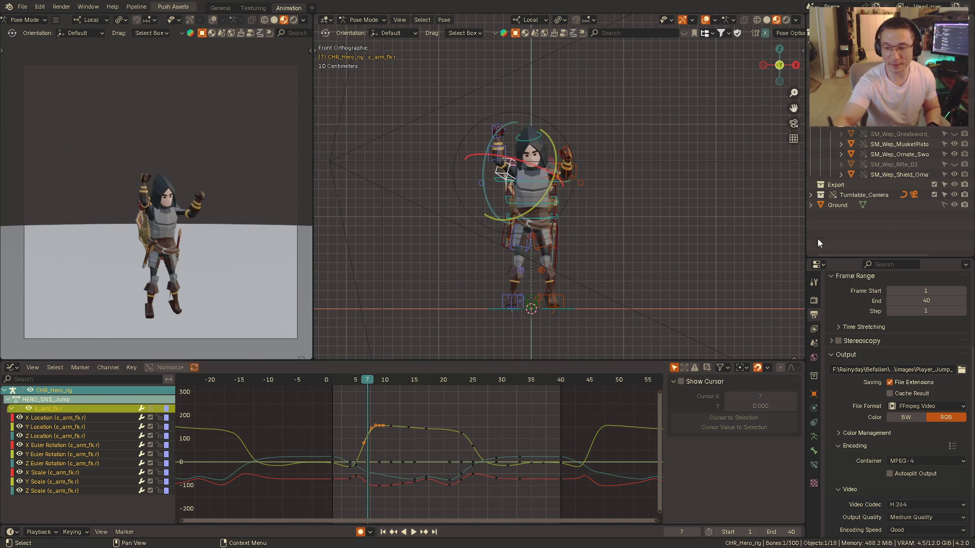
{"action": "scroll", "coordinate": [896, 184], "scroll_direction": "down", "scroll_amount": 3}
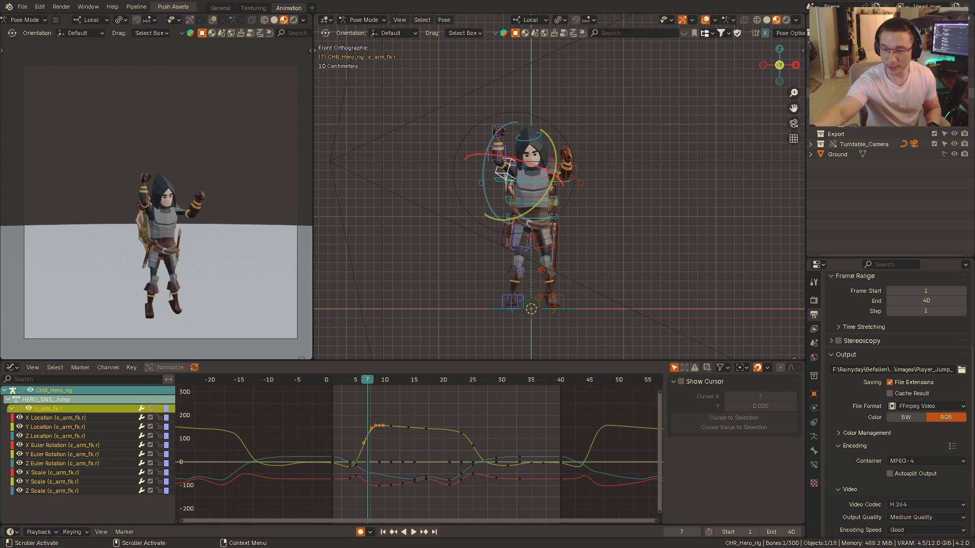
- Hide the hood, armour and weapon meshes in the Outliner, leaving the bare body visible
{"action": "left_click", "coordinate": [954, 124]}
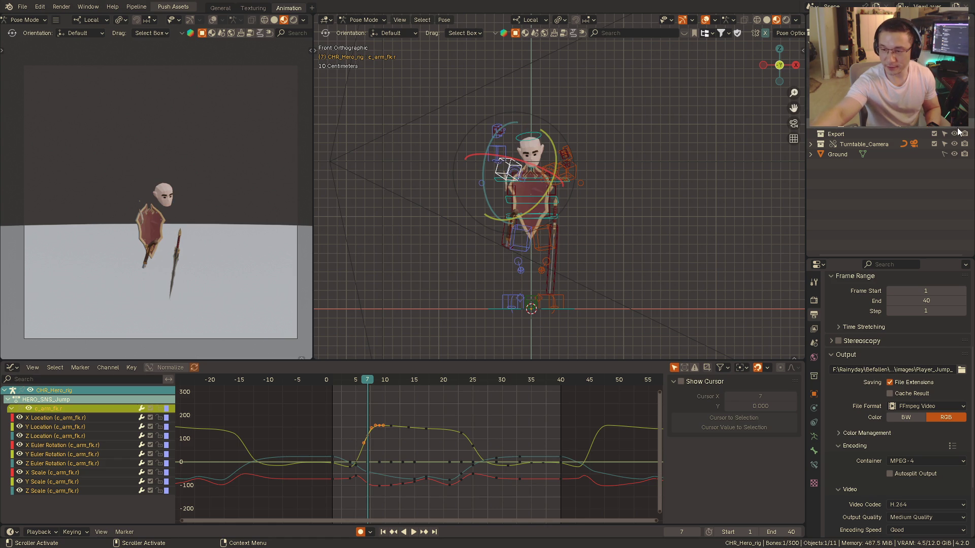
{"action": "left_click", "coordinate": [954, 125]}
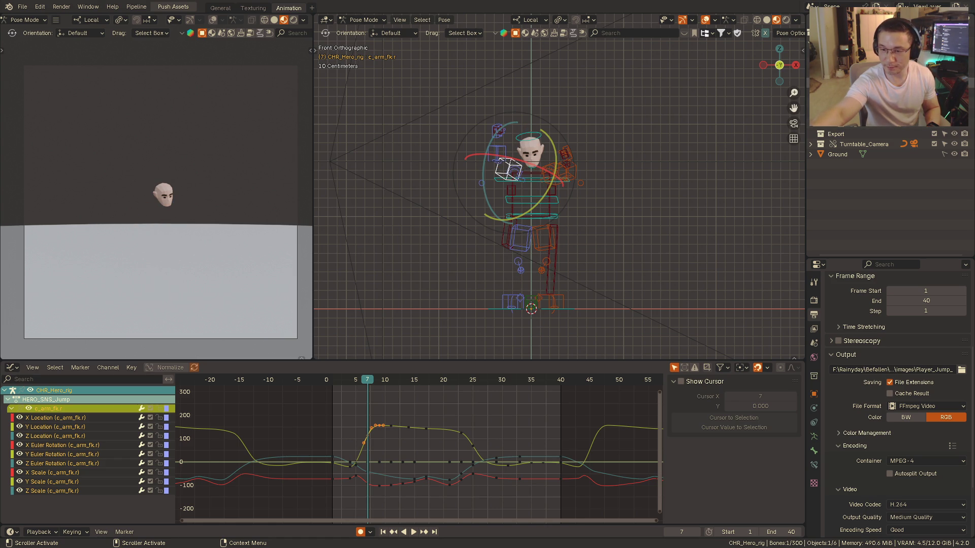
{"action": "left_click", "coordinate": [954, 125]}
{"action": "left_click", "coordinate": [609, 213]}
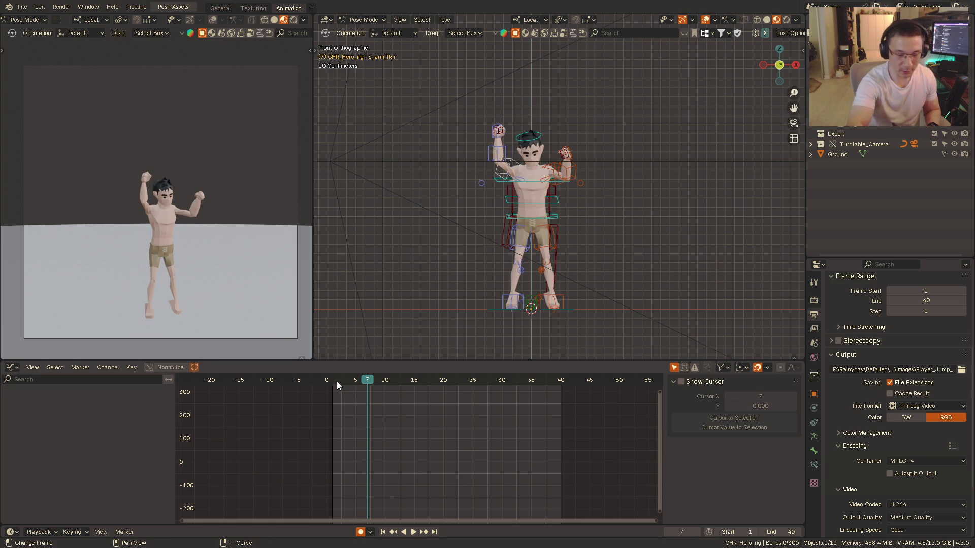
- Replay the bare-bodied jump to frame 19 and switch the editor to show the action's keyframes
{"action": "key", "text": "shift+Left"}
{"action": "key", "text": "space"}
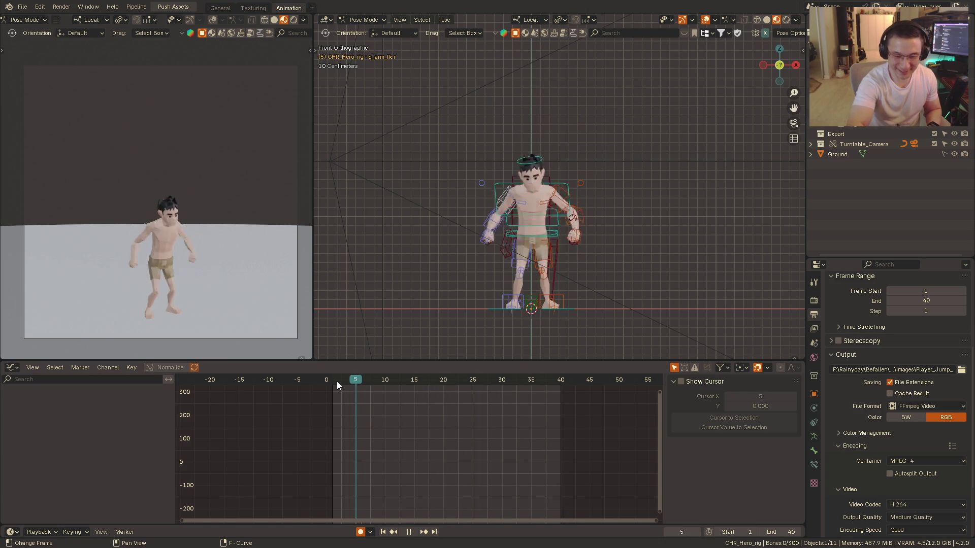
{"action": "key", "text": "space"}
{"action": "key", "text": "ctrl+Tab"}
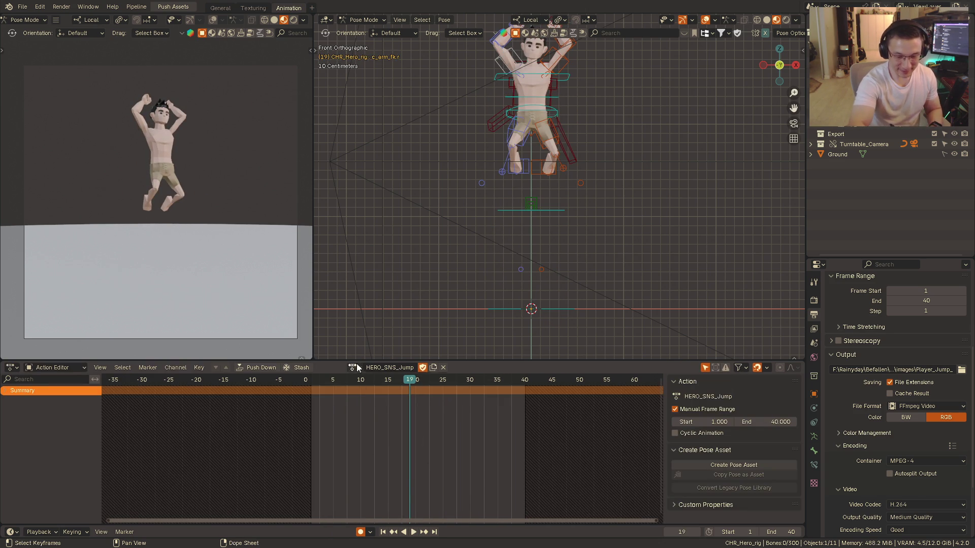
- Assign the HERO_SNS_Idle action to the rig and play it briefly
{"action": "left_click", "coordinate": [355, 367]}
{"action": "left_click", "coordinate": [395, 409]}
{"action": "left_click", "coordinate": [321, 379]}
{"action": "key", "text": "space"}
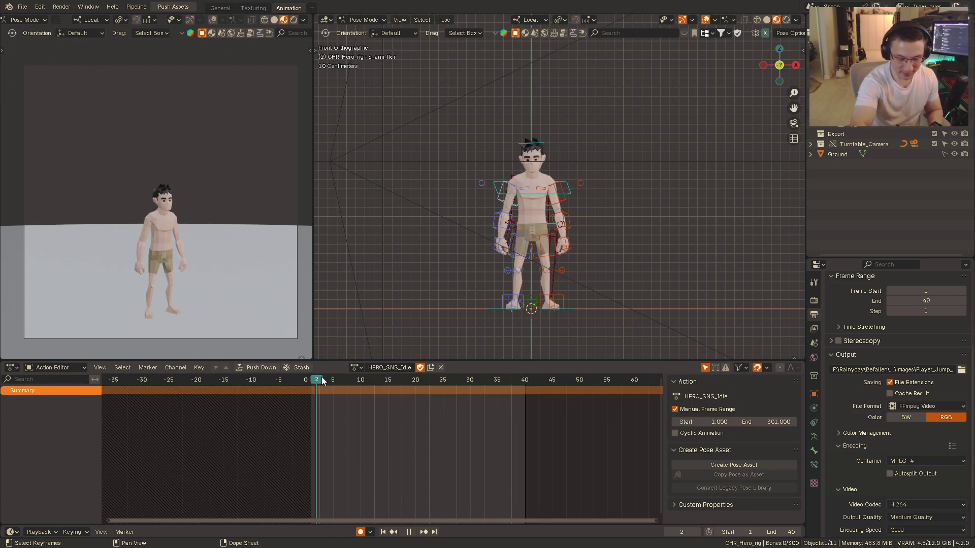
{"action": "key", "text": "space"}
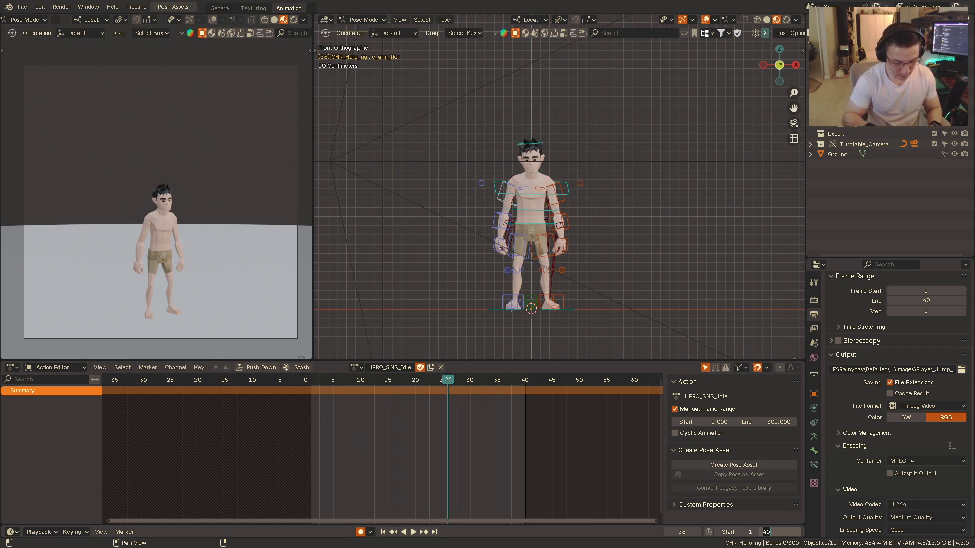
{"action": "type", "text": "301"}
- Extend the scene end frame to 301 and play the idle, zooming the preview on the character
{"action": "key", "text": "Return"}
{"action": "key", "text": "space"}
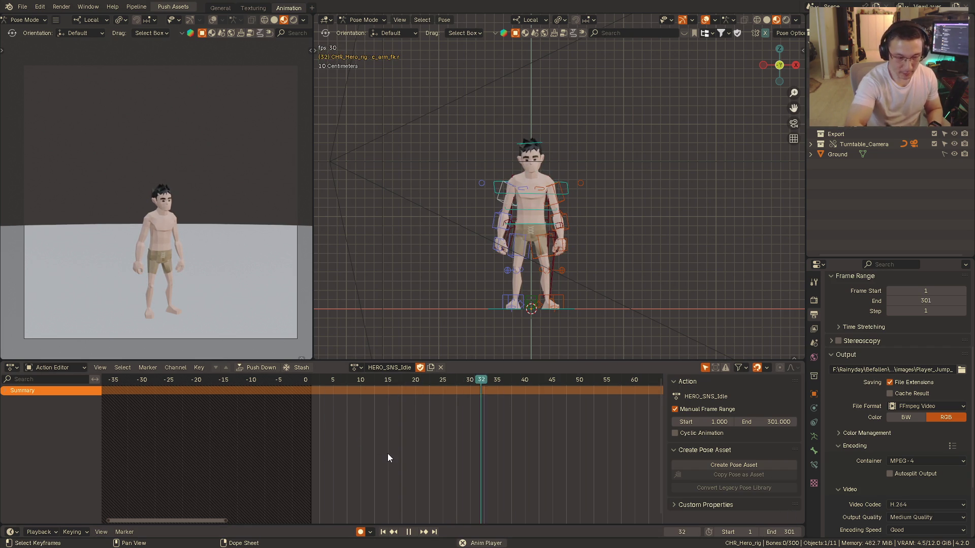
{"action": "mouse_move", "coordinate": [173, 268]}
{"action": "middle_mouse_down", "text": "ctrl"}
{"action": "mouse_move", "coordinate": [184, 105]}
{"action": "mouse_move", "coordinate": [210, 261]}
{"action": "middle_mouse_up", "text": "ctrl"}
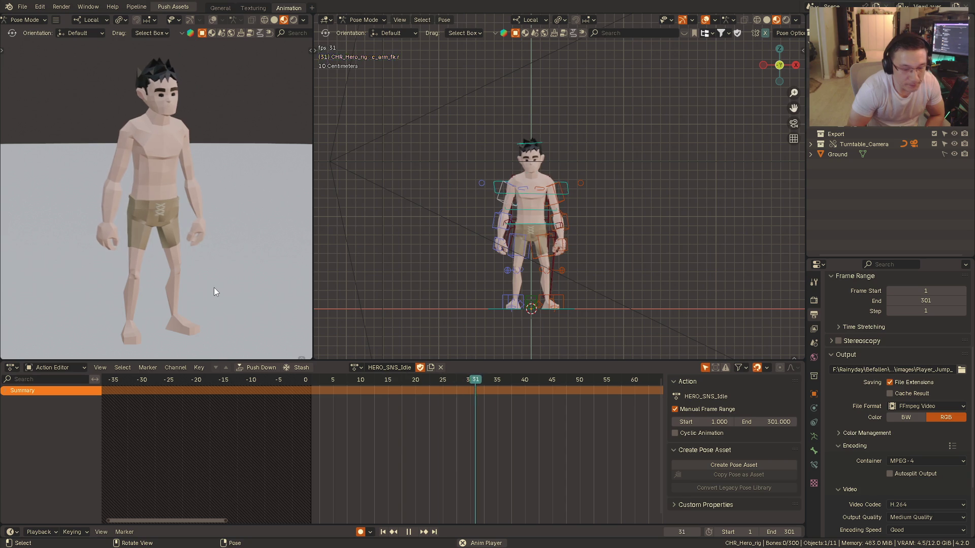
{"action": "left_click", "coordinate": [355, 367]}
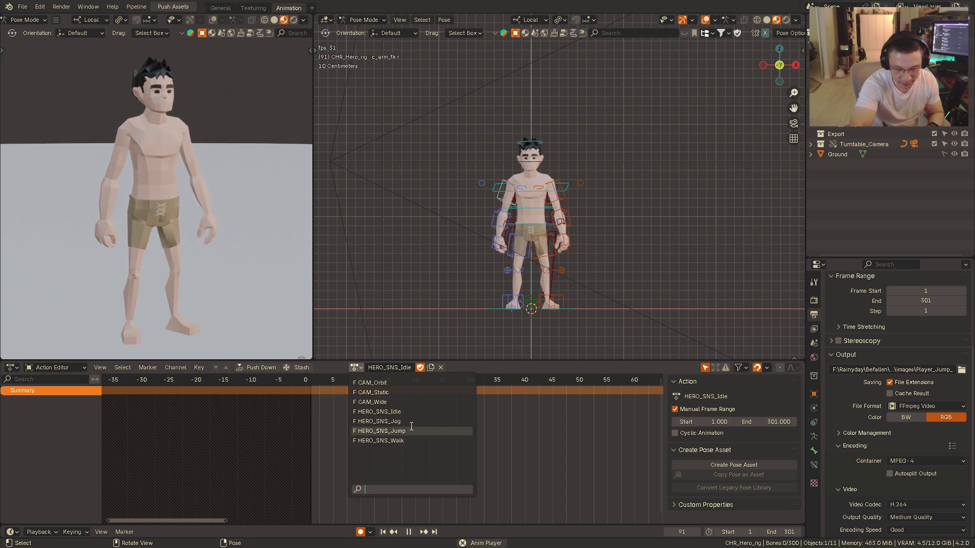
- Assign the HERO_SNS_Jog action and watch the loop from the side and front
{"action": "left_click", "coordinate": [406, 422]}
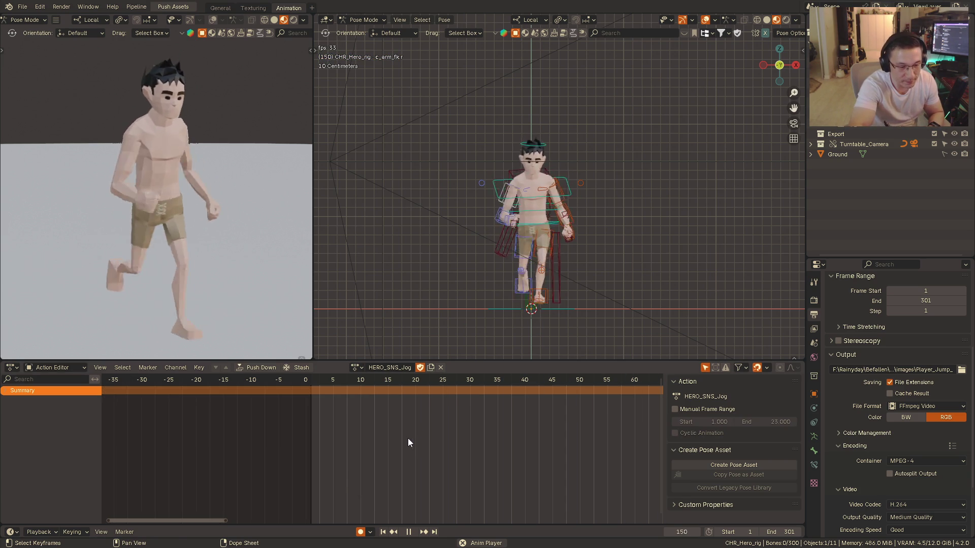
{"action": "key", "text": "KP_3"}
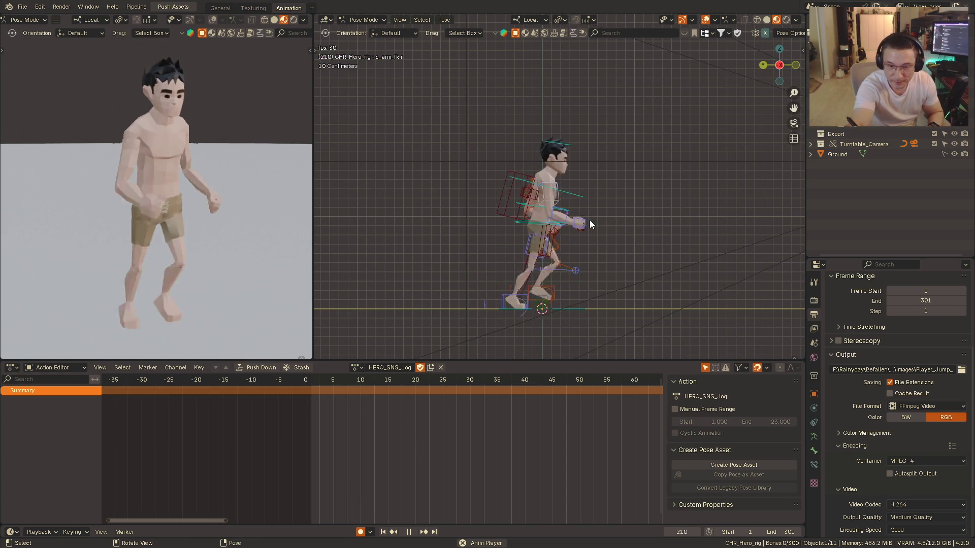
{"action": "key", "text": "KP_1"}
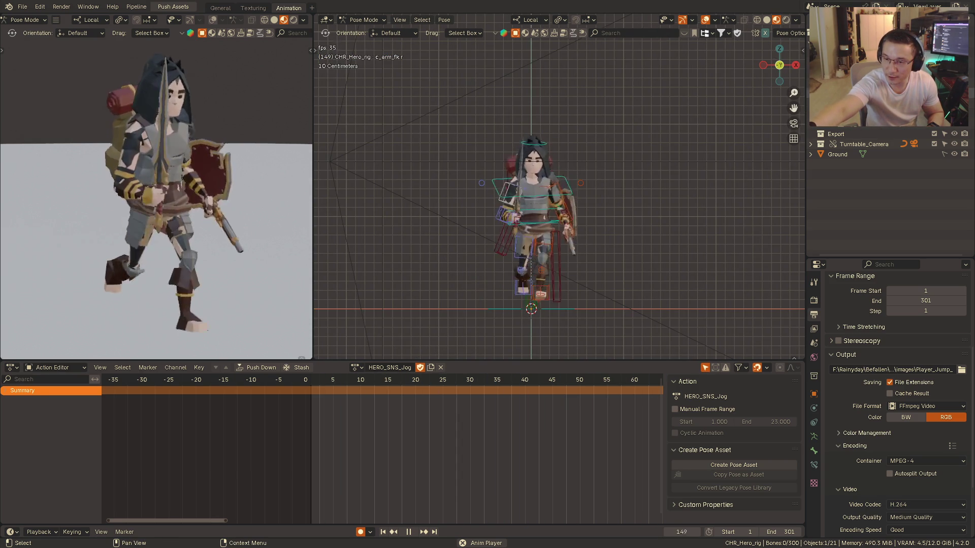
{"action": "middle_click_drag", "start_coordinate": [578, 213], "coordinate": [635, 215]}
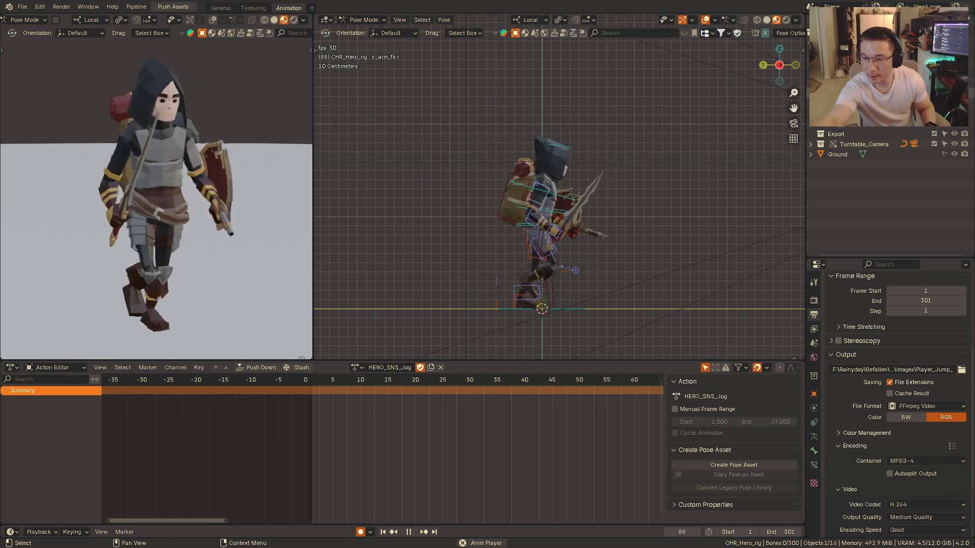
{"action": "left_click", "coordinate": [355, 367]}
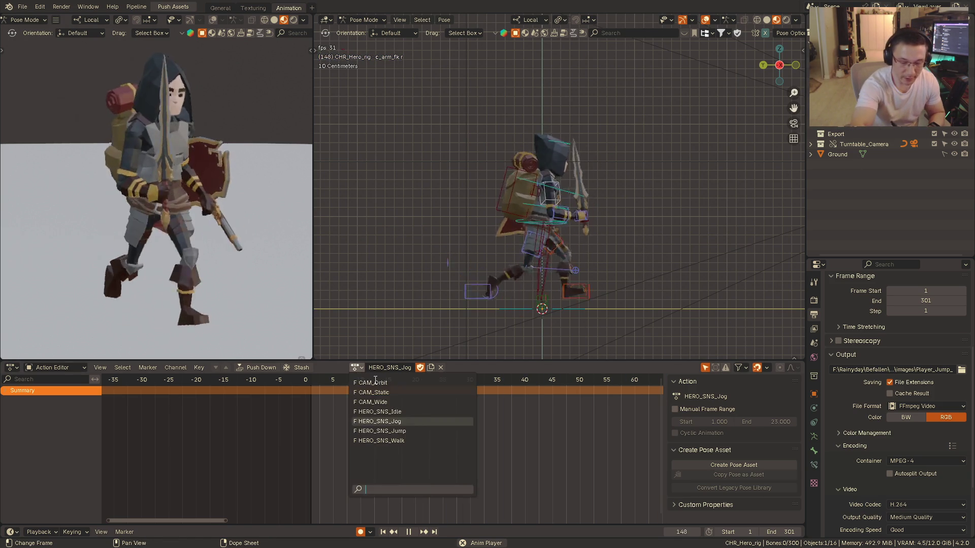
- Assign the HERO_SNS_Jump action and watch it play over its 40-frame range
{"action": "left_click", "coordinate": [407, 432]}
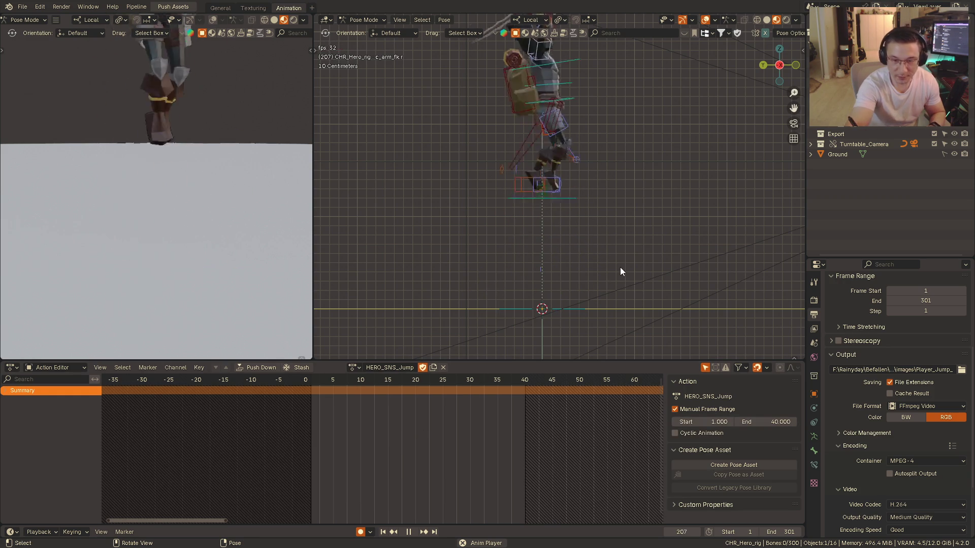
{"action": "mouse_move", "coordinate": [620, 268]}
{"action": "middle_mouse_down", "text": "shift"}
{"action": "mouse_move", "coordinate": [622, 242]}
{"action": "mouse_move", "coordinate": [561, 260]}
{"action": "middle_mouse_up", "text": "shift"}
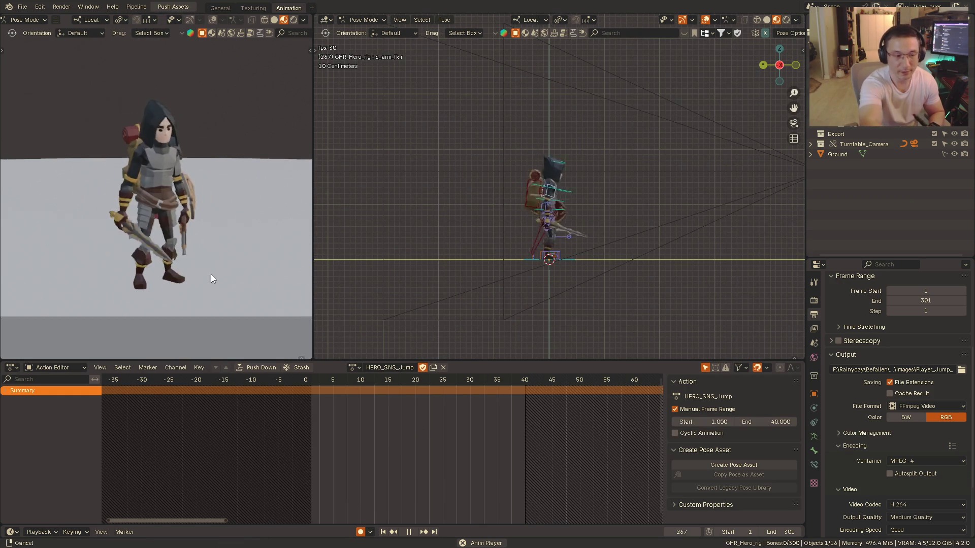
{"action": "scroll", "coordinate": [212, 263], "scroll_direction": "down", "scroll_amount": 2}
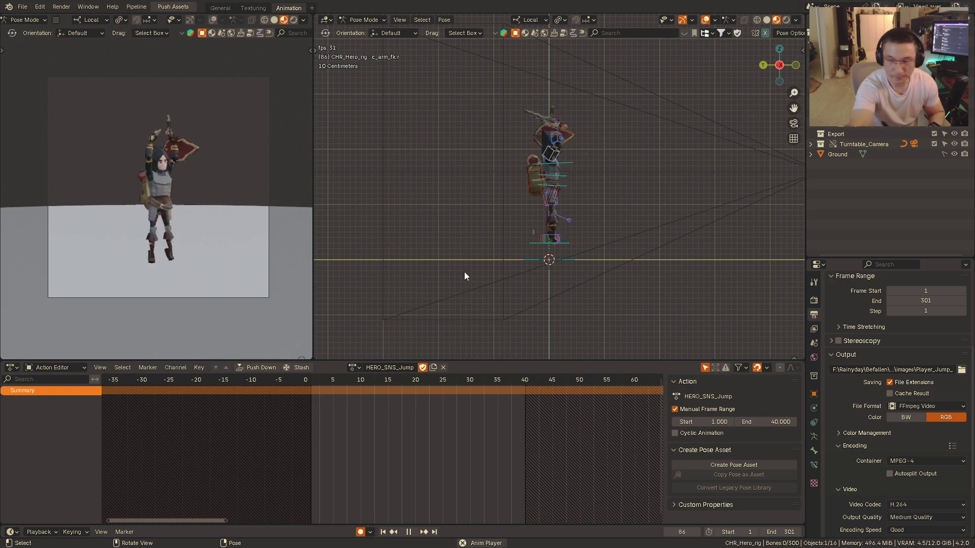
{"action": "left_click", "coordinate": [356, 367]}
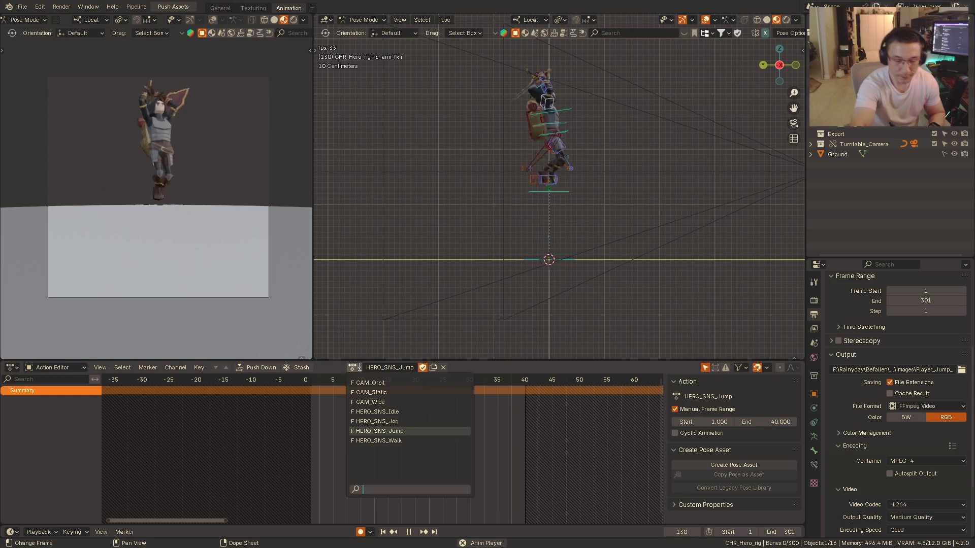
- Assign the HERO_SNS_Walk action and review the walk cycle, framing and orbiting to the front
{"action": "left_click", "coordinate": [419, 441]}
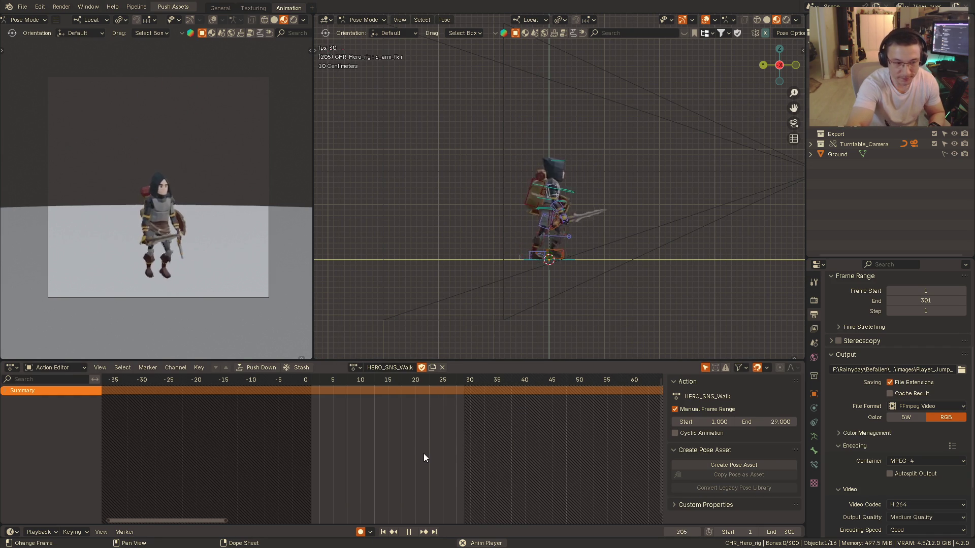
{"action": "scroll", "coordinate": [185, 186], "scroll_direction": "up", "scroll_amount": 3}
{"action": "middle_click_drag", "start_coordinate": [186, 186], "coordinate": [176, 135], "text": "shift"}
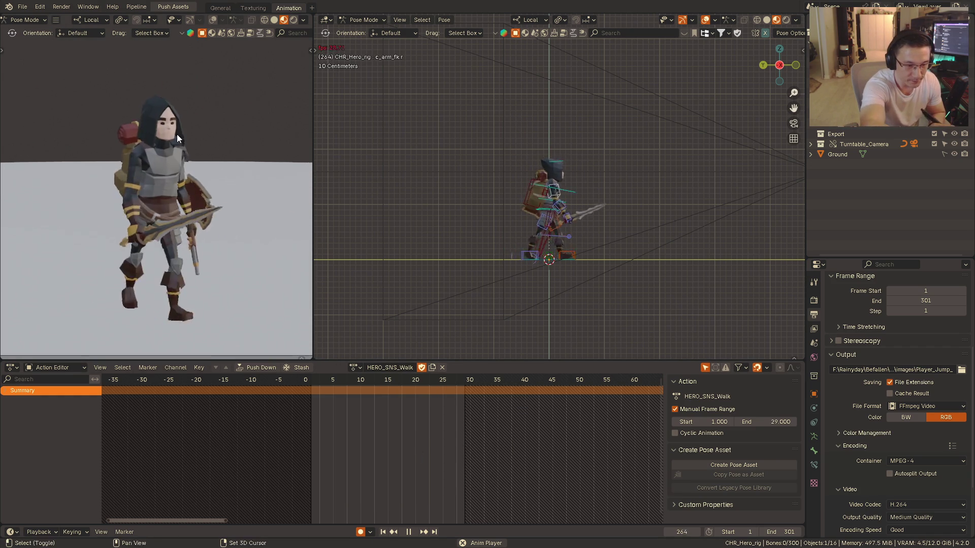
{"action": "middle_click_drag", "start_coordinate": [457, 232], "coordinate": [616, 222], "text": "alt"}
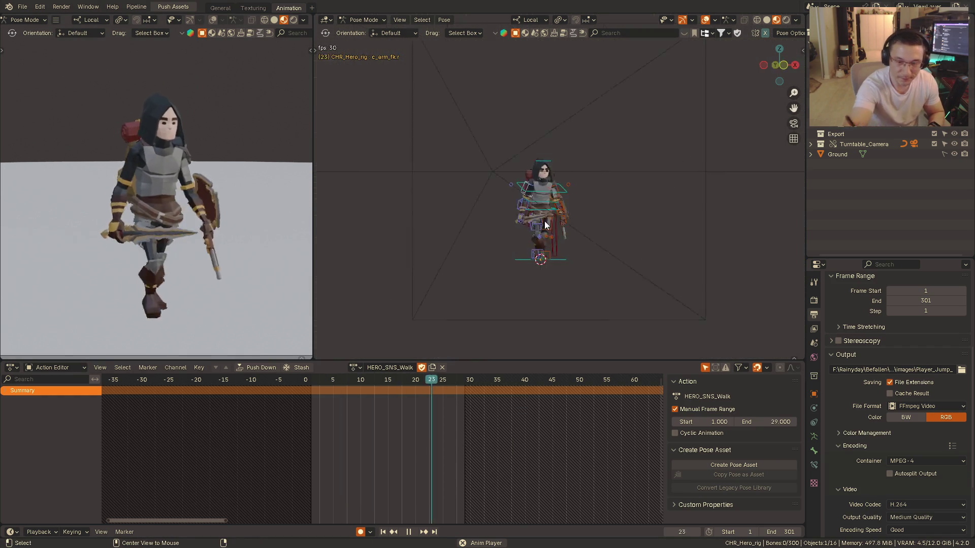
{"action": "middle_click_drag", "start_coordinate": [546, 213], "coordinate": [523, 170]}
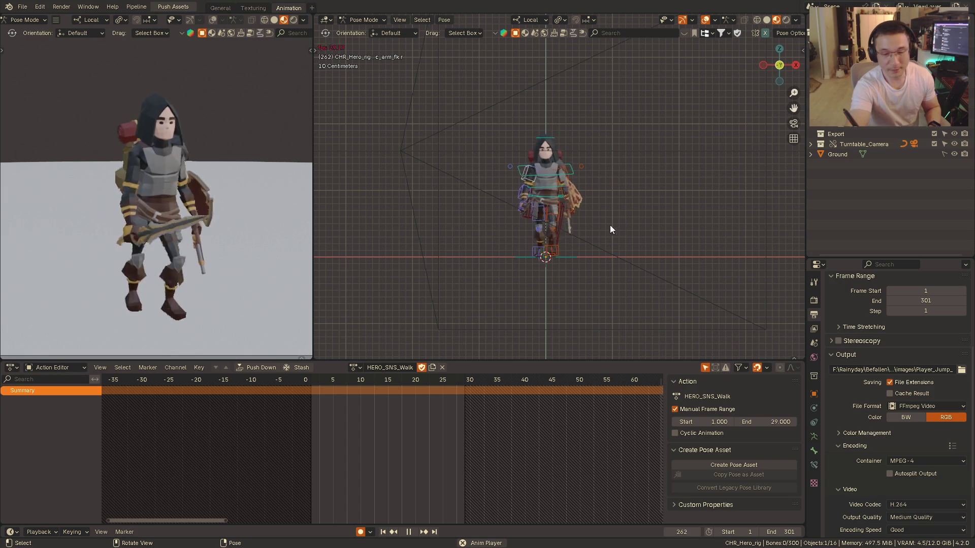
{"action": "left_click", "coordinate": [356, 367]}
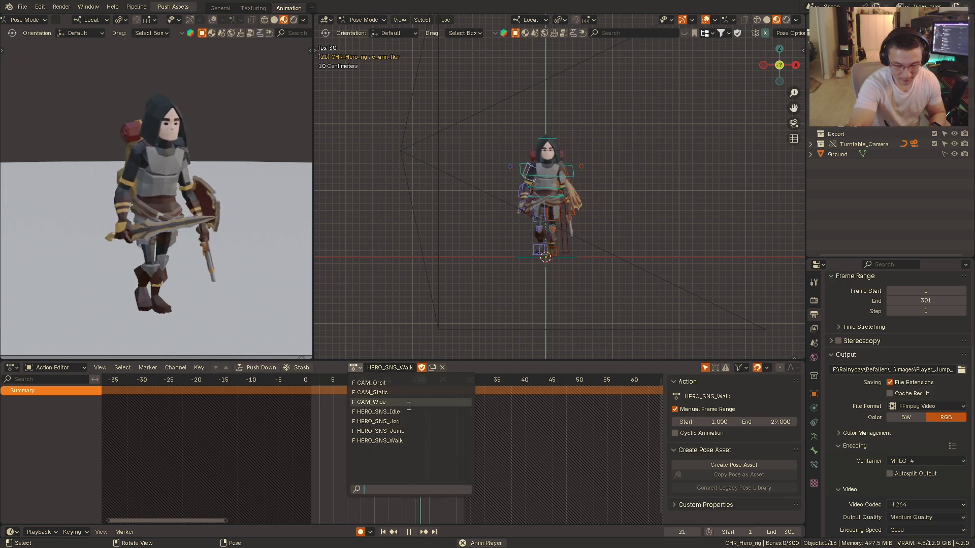
- Reassign the HERO_SNS_Jump action and play it, pausing to inspect the pose in front orthographic
{"action": "left_click", "coordinate": [411, 431]}
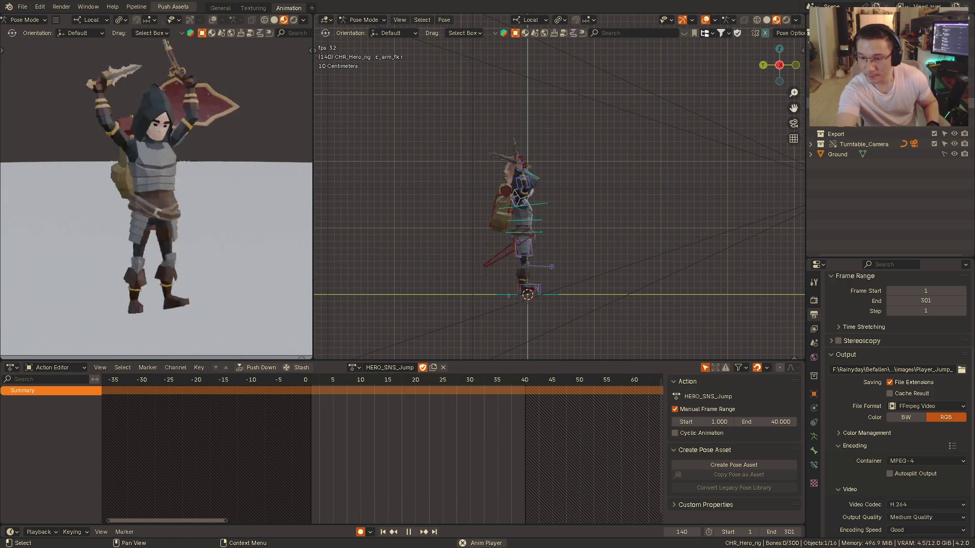
{"action": "key", "text": "space"}
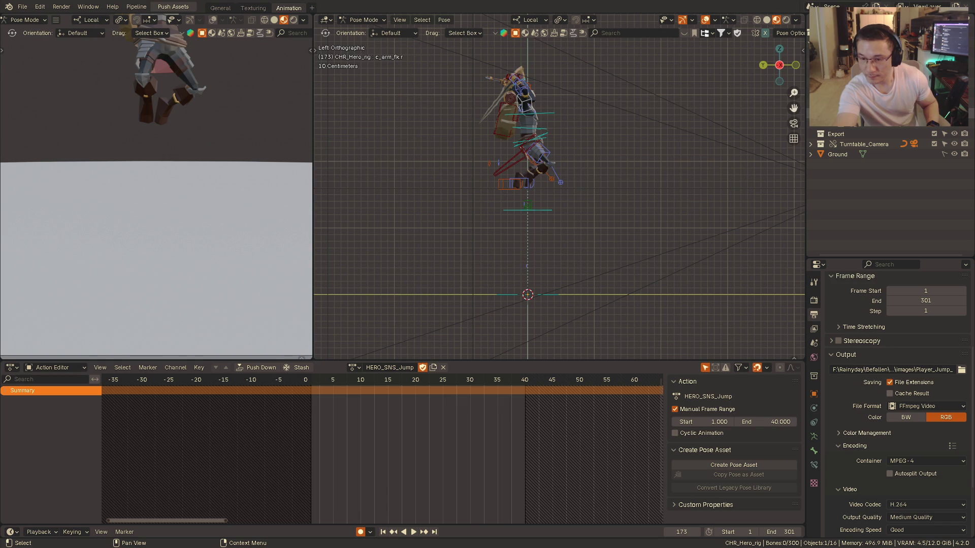
{"action": "middle_click_drag", "start_coordinate": [580, 180], "coordinate": [614, 187], "text": "alt"}
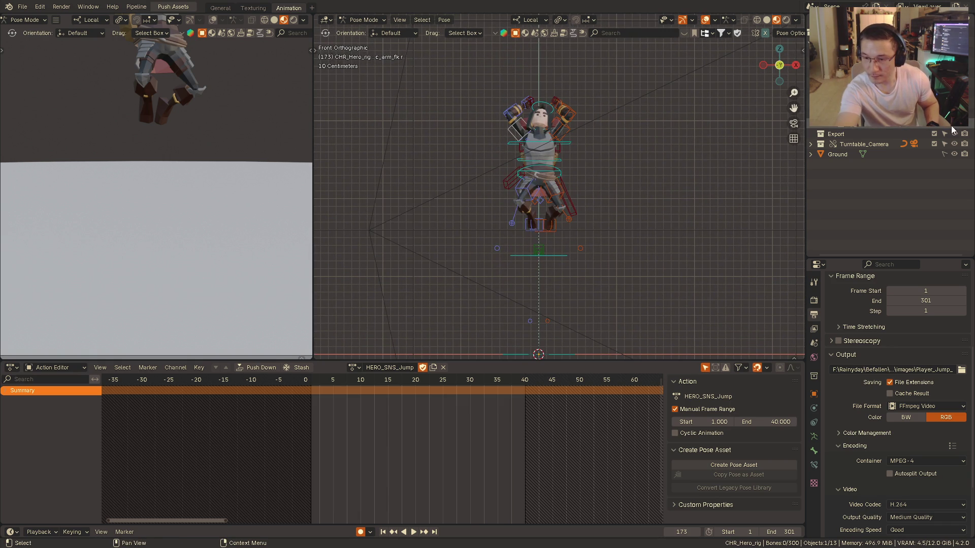
{"action": "key", "text": "space"}
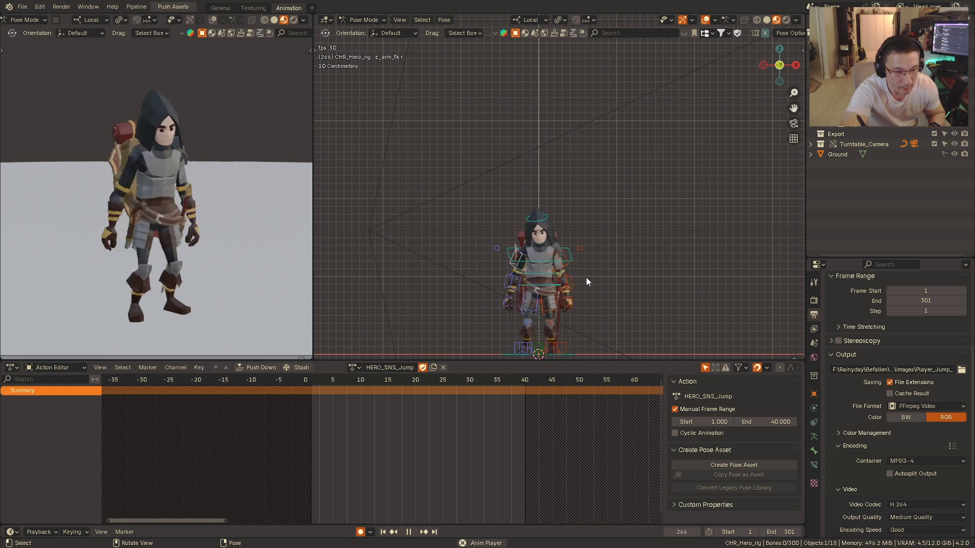
{"action": "mouse_move", "coordinate": [579, 267]}
{"action": "middle_mouse_down"}
{"action": "mouse_move", "coordinate": [591, 228]}
{"action": "mouse_move", "coordinate": [561, 245]}
{"action": "mouse_move", "coordinate": [573, 234]}
{"action": "middle_mouse_up"}
{"action": "key", "text": "space"}
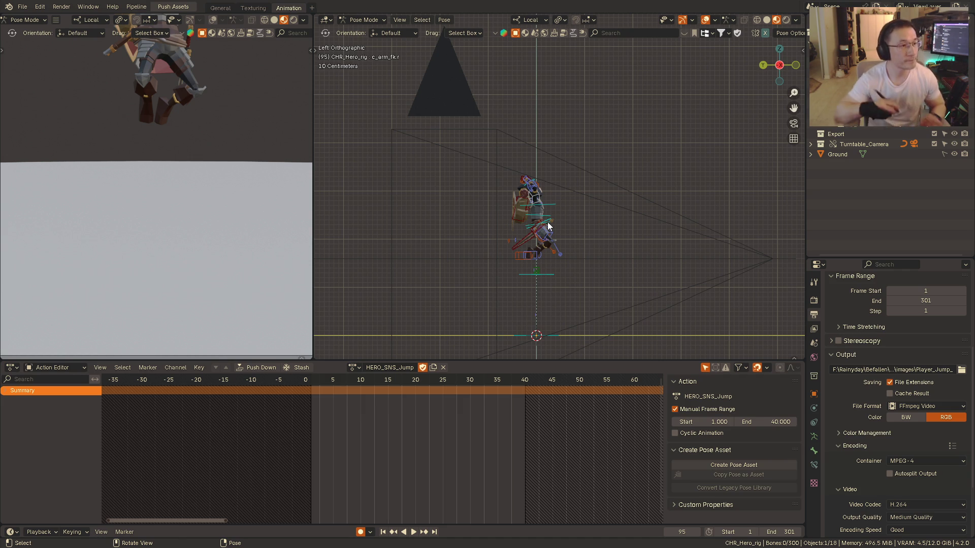
- Zoom in on the rig from the left, snap to front orthographic and play the jump again
{"action": "middle_click_drag", "start_coordinate": [517, 240], "coordinate": [578, 229], "text": "shift"}
{"action": "mouse_move", "coordinate": [554, 193]}
{"action": "middle_mouse_down", "text": "shift"}
{"action": "mouse_move", "coordinate": [566, 246]}
{"action": "mouse_move", "coordinate": [576, 217]}
{"action": "mouse_move", "coordinate": [500, 303]}
{"action": "middle_mouse_up", "text": "shift"}
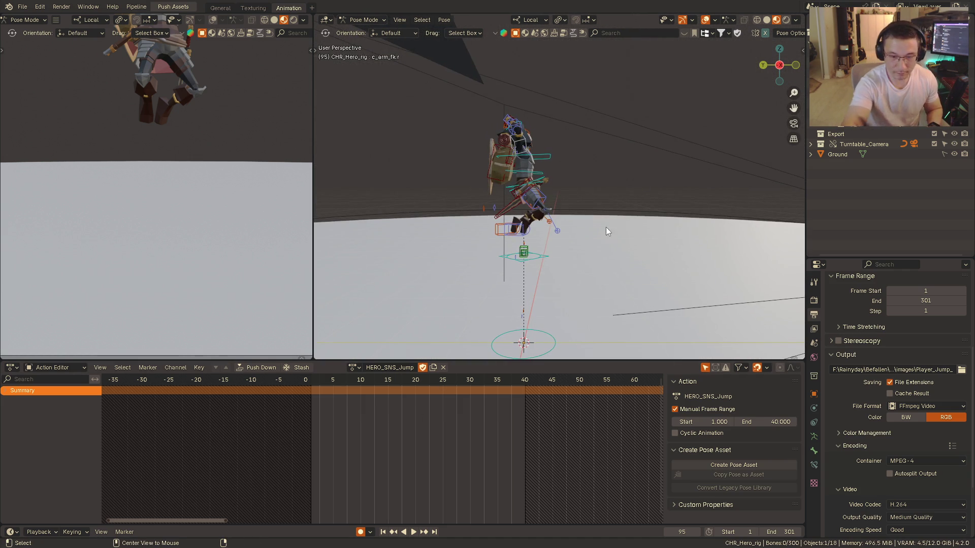
{"action": "middle_click_drag", "start_coordinate": [605, 232], "coordinate": [530, 252]}
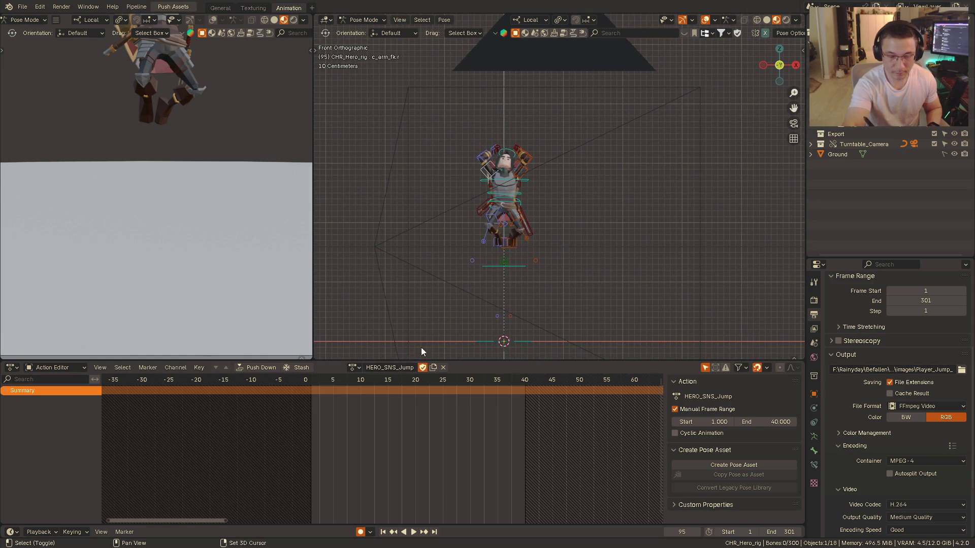
{"action": "key", "text": "space"}
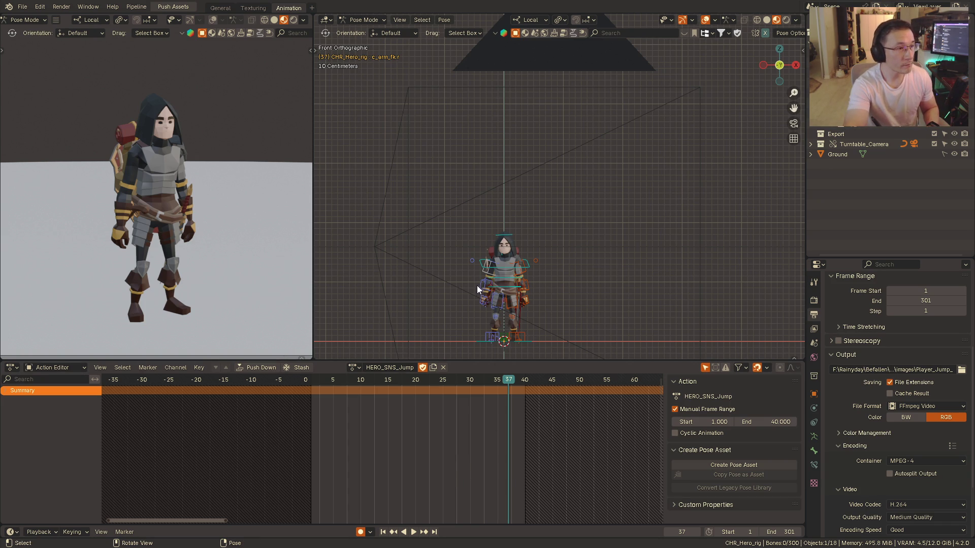
{"action": "mouse_move", "coordinate": [525, 262]}
{"action": "middle_mouse_down", "text": "alt"}
{"action": "mouse_move", "coordinate": [600, 257]}
{"action": "mouse_move", "coordinate": [533, 267]}
{"action": "middle_mouse_up", "text": "alt"}
{"action": "left_click", "coordinate": [323, 379]}
{"action": "key", "text": "space"}
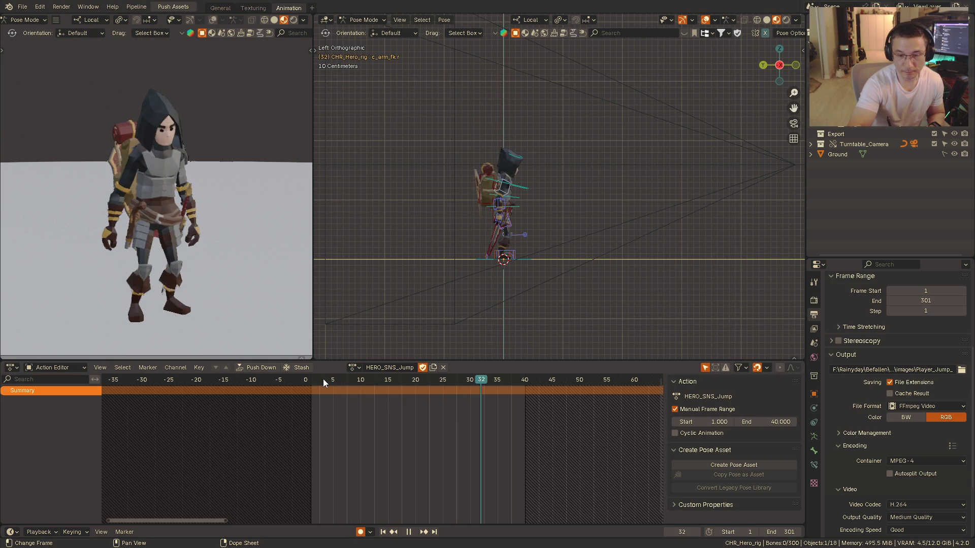
{"action": "key", "text": "space"}
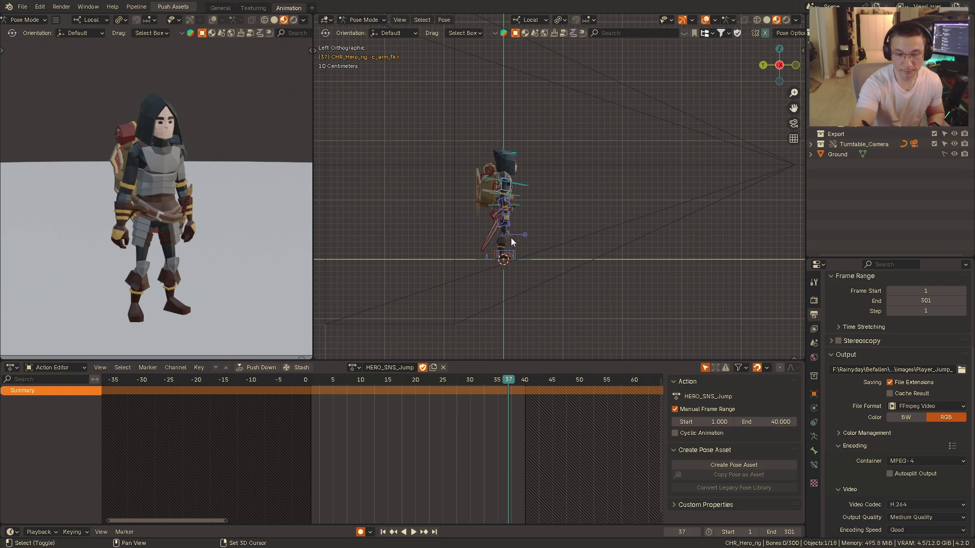
{"action": "mouse_move", "coordinate": [526, 256]}
{"action": "middle_mouse_down", "text": "ctrl"}
{"action": "mouse_move", "coordinate": [539, 241]}
{"action": "mouse_move", "coordinate": [529, 239]}
{"action": "mouse_move", "coordinate": [548, 238]}
{"action": "middle_mouse_up", "text": "ctrl"}
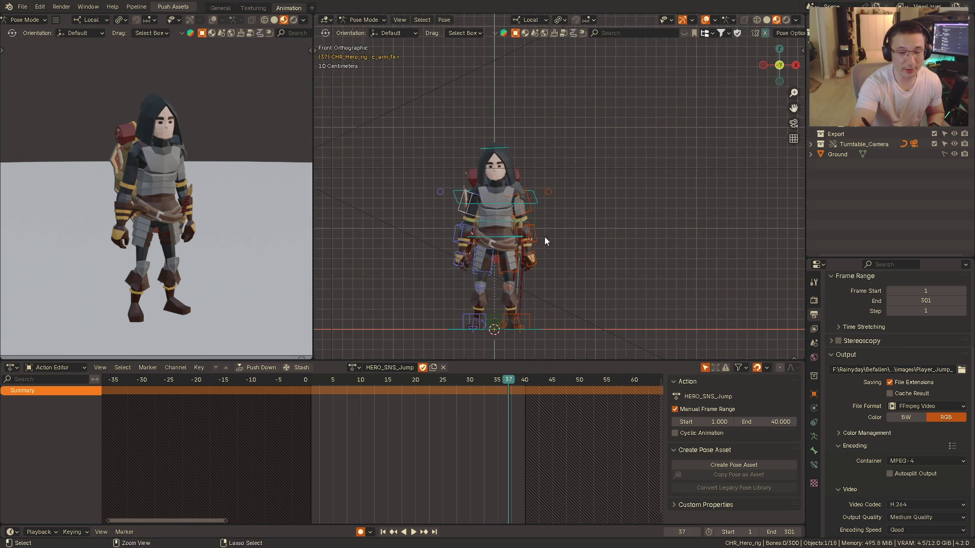
{"action": "middle_click_drag", "start_coordinate": [548, 238], "coordinate": [522, 221], "text": "ctrl"}
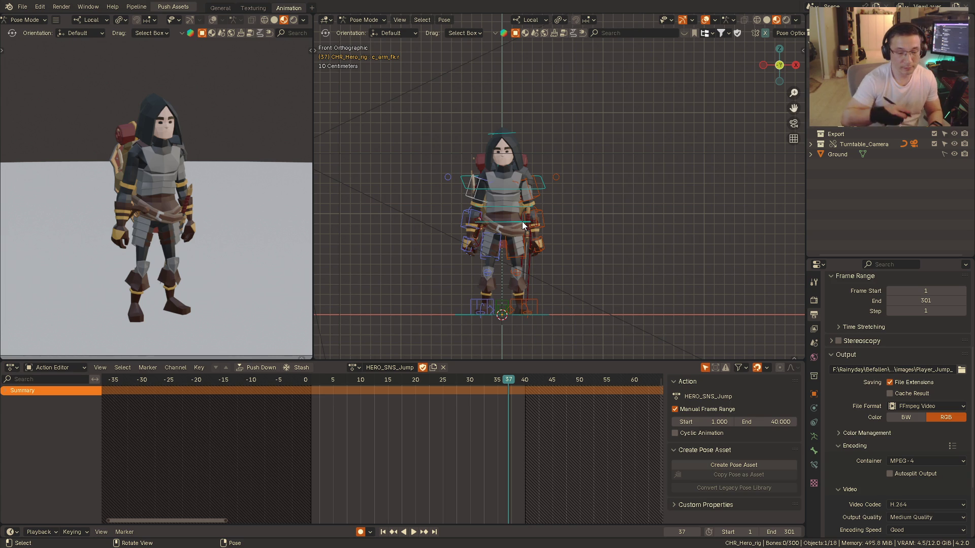
{"action": "left_click", "coordinate": [322, 378]}
{"action": "key", "text": "space"}
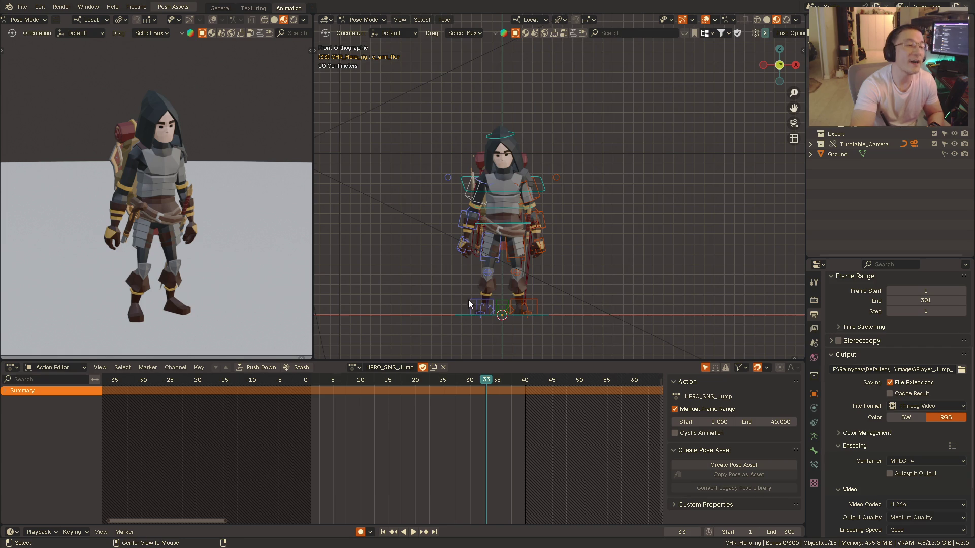
{"action": "middle_click_drag", "start_coordinate": [476, 268], "coordinate": [436, 293]}
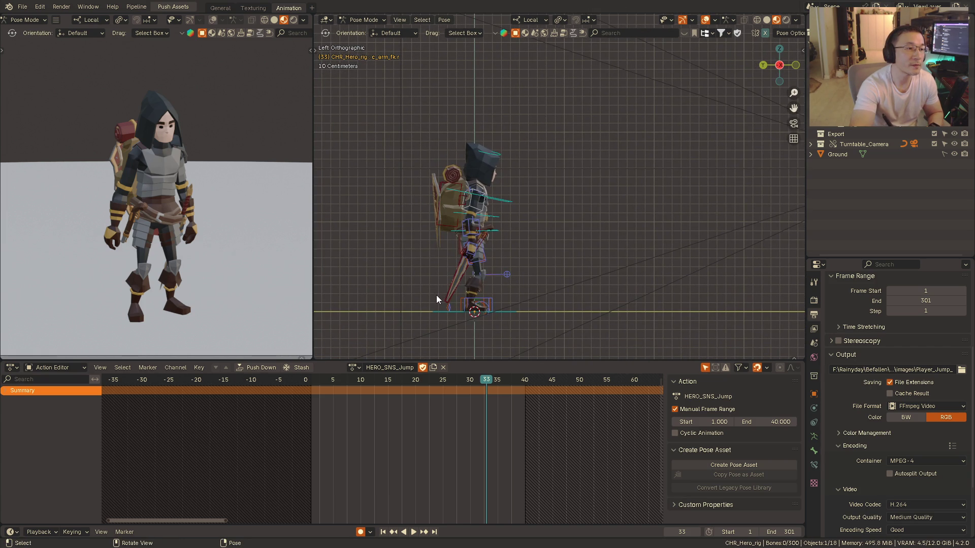
{"action": "middle_click_drag", "start_coordinate": [435, 301], "coordinate": [465, 243]}
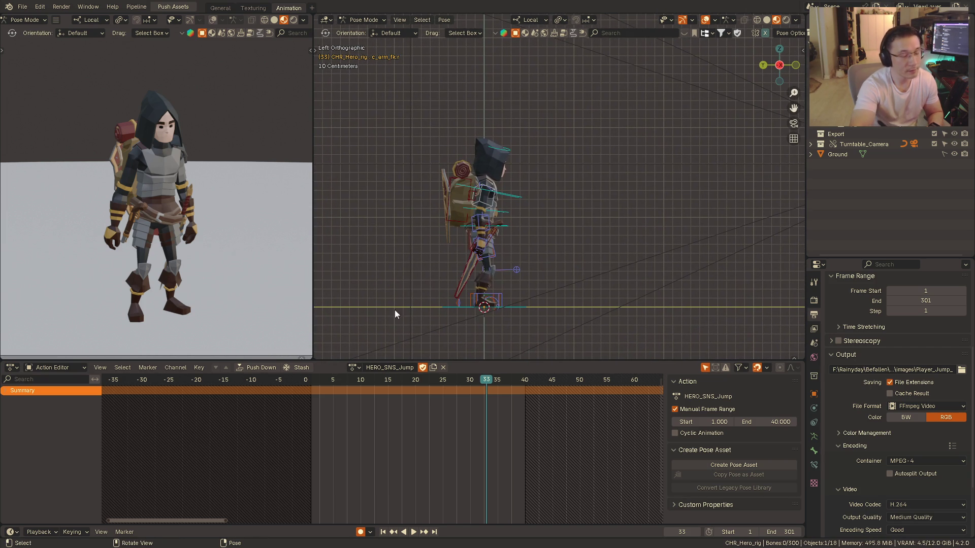
{"action": "left_click", "coordinate": [322, 379]}
{"action": "key", "text": "space"}
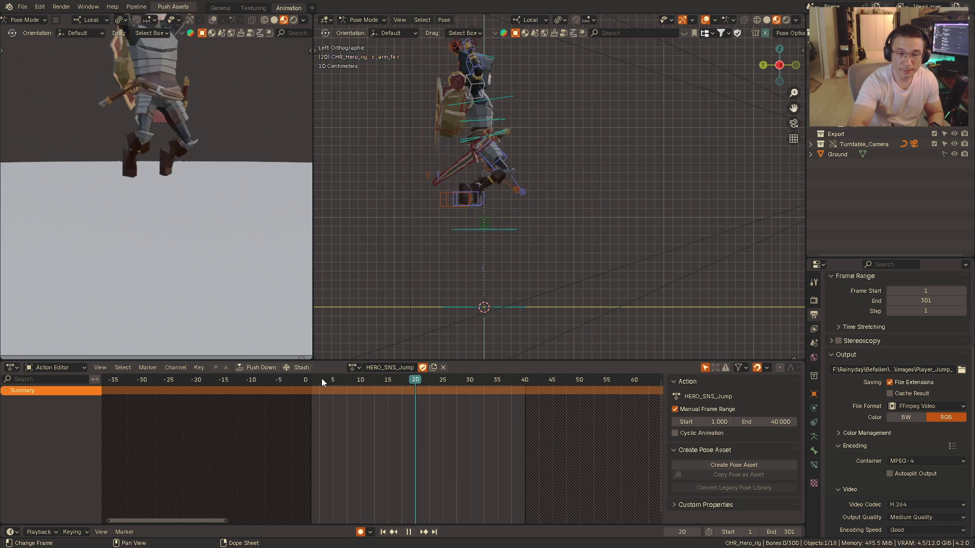
{"action": "key", "text": "Escape"}
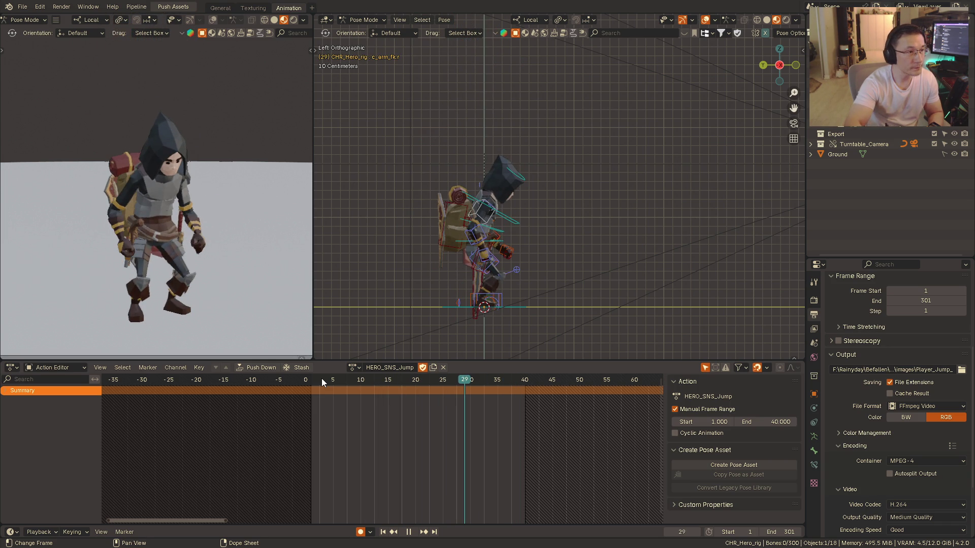
{"action": "key", "text": "KP_1"}
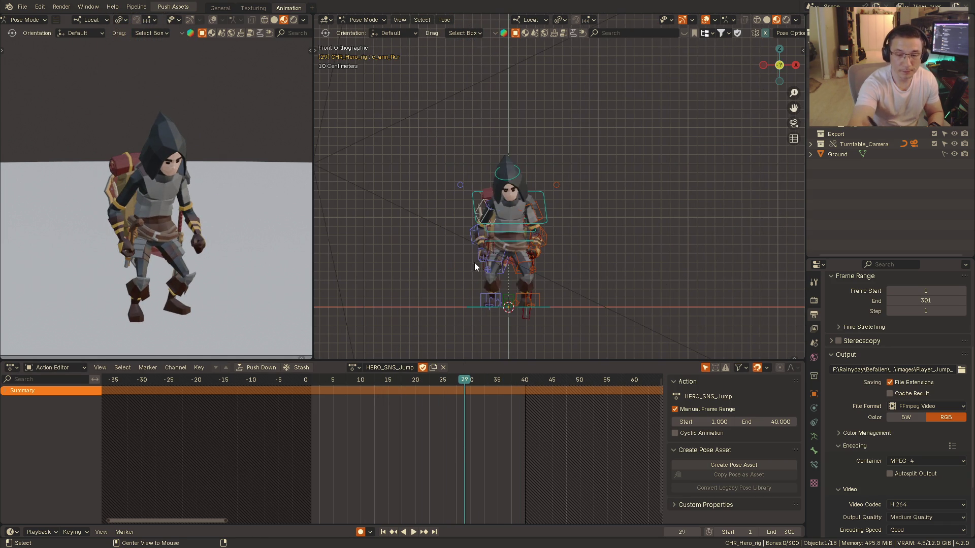
{"action": "left_click", "coordinate": [317, 382]}
{"action": "key", "text": "space"}
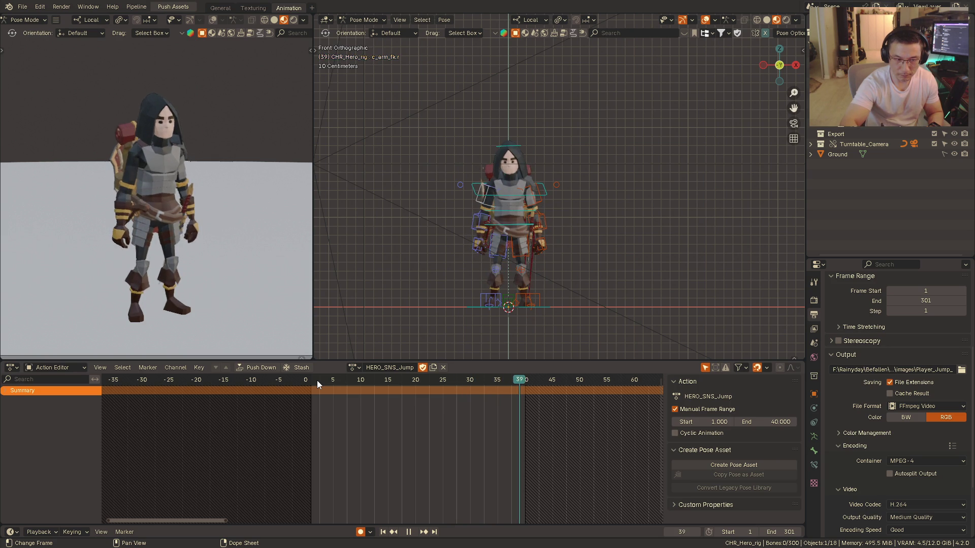
{"action": "left_click", "coordinate": [317, 380]}
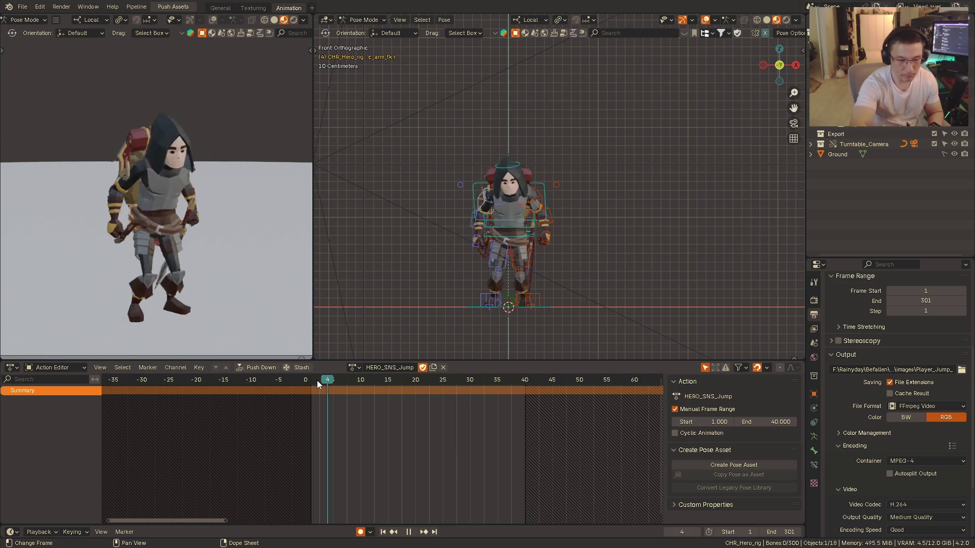
{"action": "key", "text": "space"}
{"action": "middle_click_drag", "start_coordinate": [272, 275], "coordinate": [206, 281]}
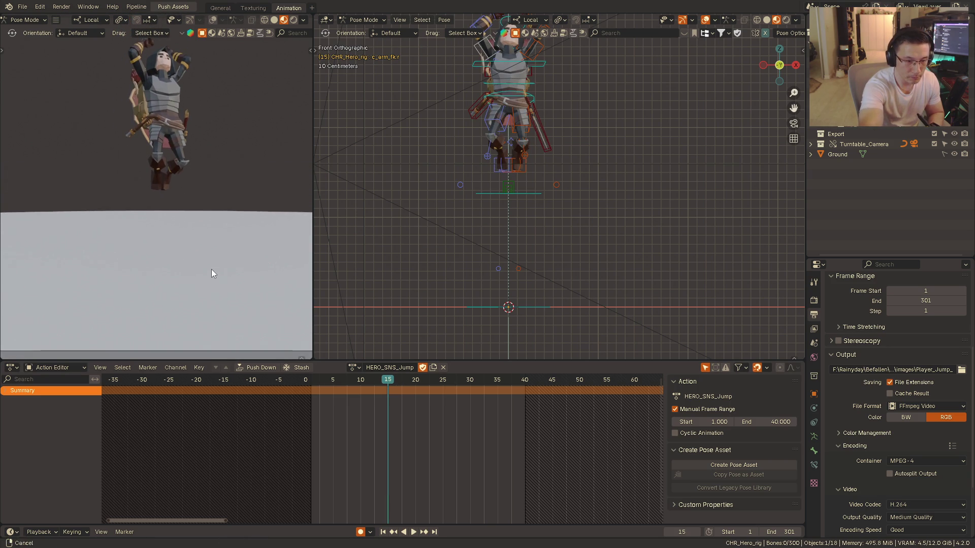
{"action": "middle_click_drag", "start_coordinate": [206, 277], "coordinate": [209, 277]}
{"action": "left_click", "coordinate": [324, 382]}
{"action": "key", "text": "space"}
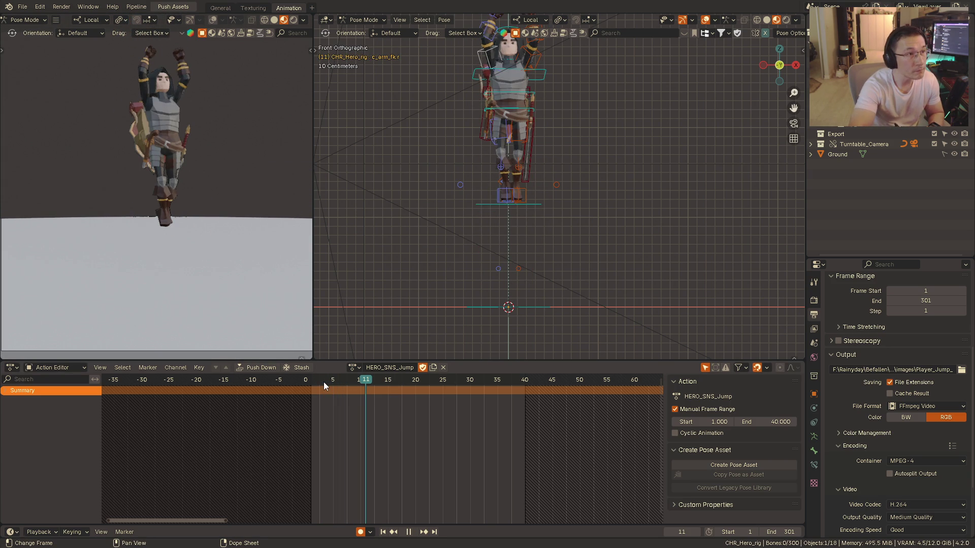
{"action": "key", "text": "space"}
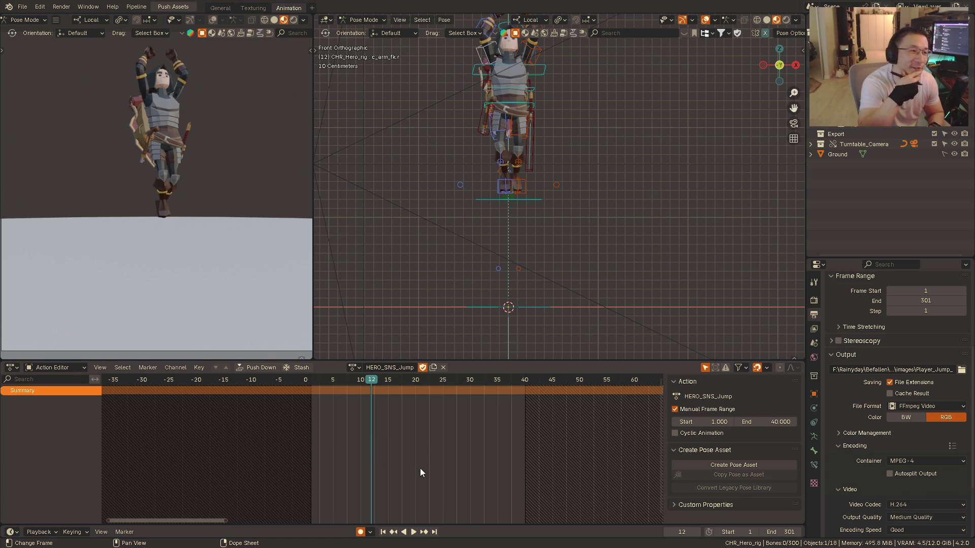
{"action": "mouse_move", "coordinate": [466, 226]}
{"action": "middle_mouse_down"}
{"action": "mouse_move", "coordinate": [542, 231]}
{"action": "mouse_move", "coordinate": [543, 217]}
{"action": "mouse_move", "coordinate": [537, 229]}
{"action": "middle_mouse_up"}
{"action": "middle_click_drag", "start_coordinate": [519, 265], "coordinate": [508, 269], "text": "shift"}
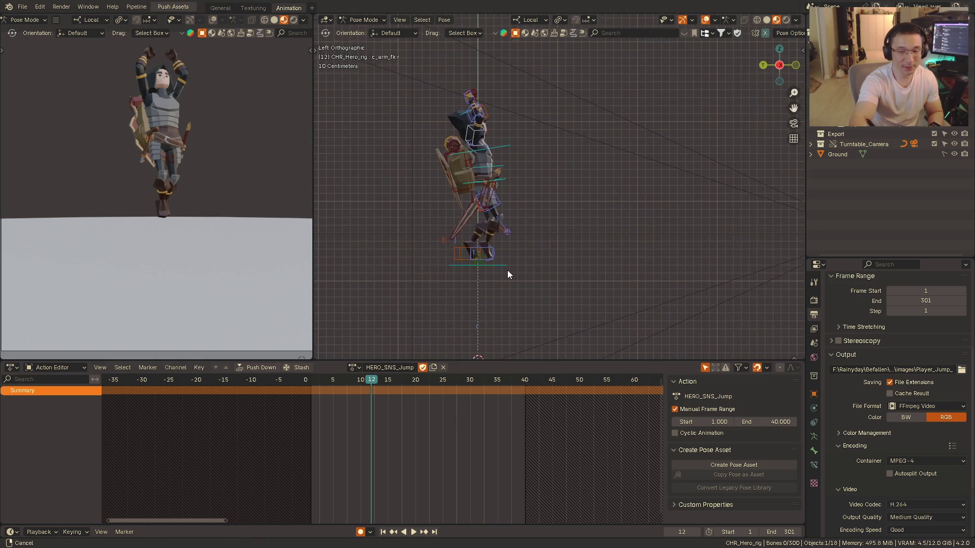
{"action": "left_click", "coordinate": [313, 384]}
{"action": "key", "text": "space"}
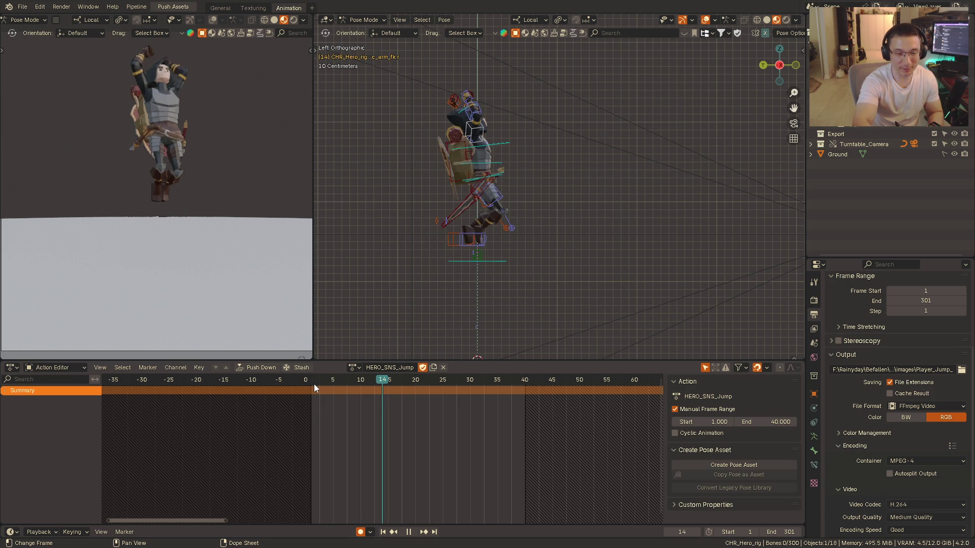
{"action": "key", "text": "space"}
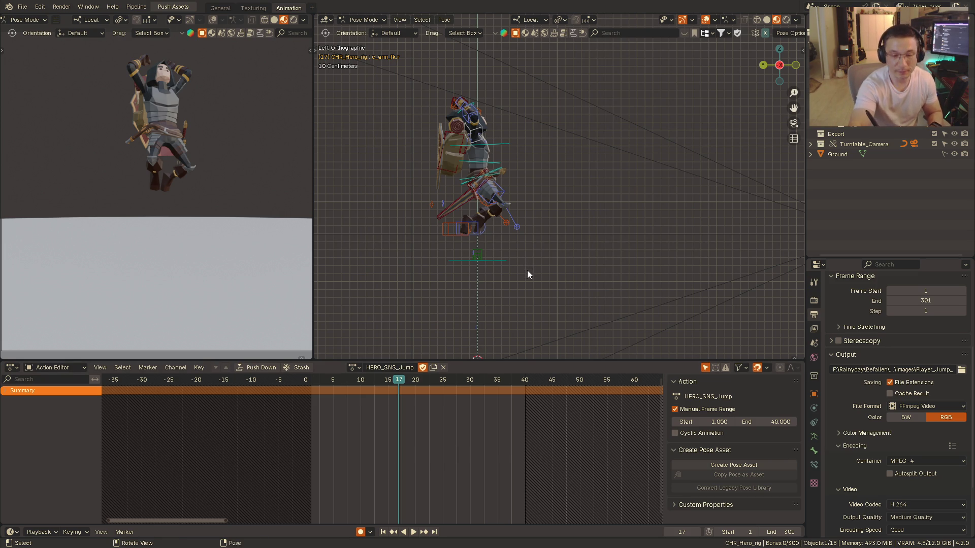
{"action": "left_click", "coordinate": [322, 380]}
{"action": "key", "text": "space"}
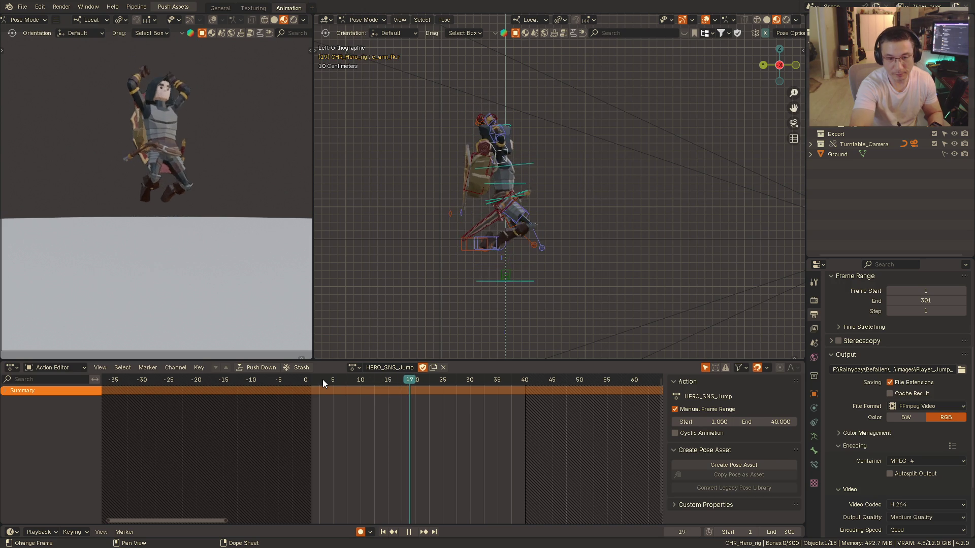
{"action": "key", "text": "space"}
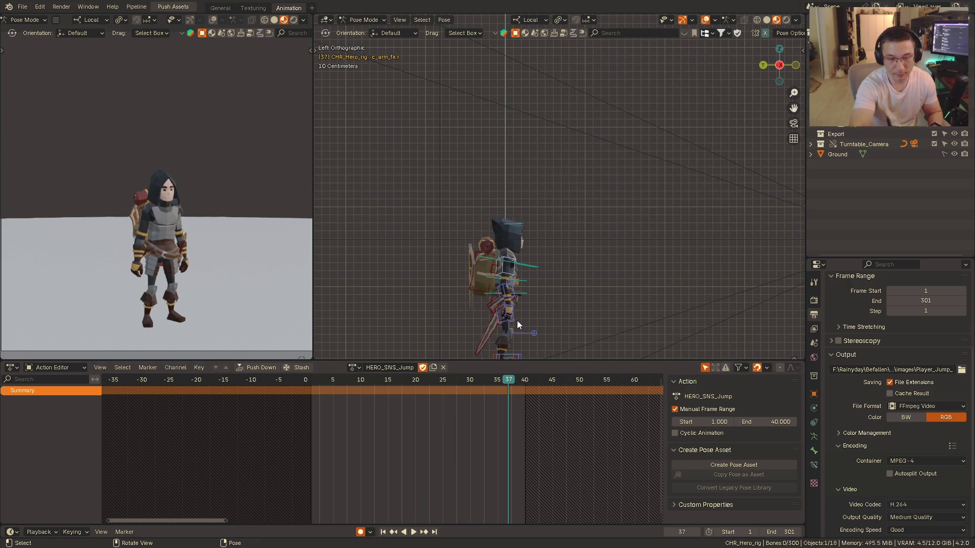
{"action": "key", "text": "KP_1"}
{"action": "left_click", "coordinate": [324, 382]}
{"action": "key", "text": "space"}
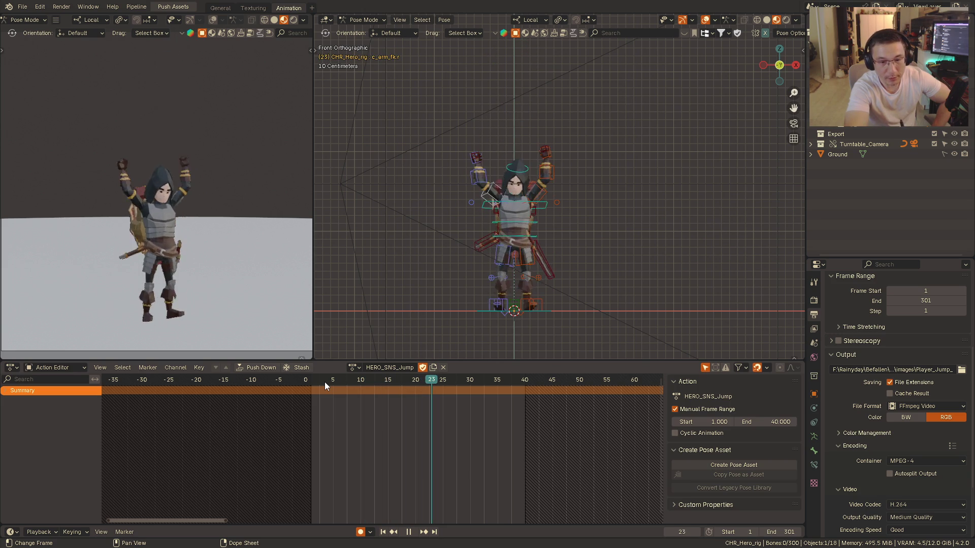
{"action": "key", "text": "space"}
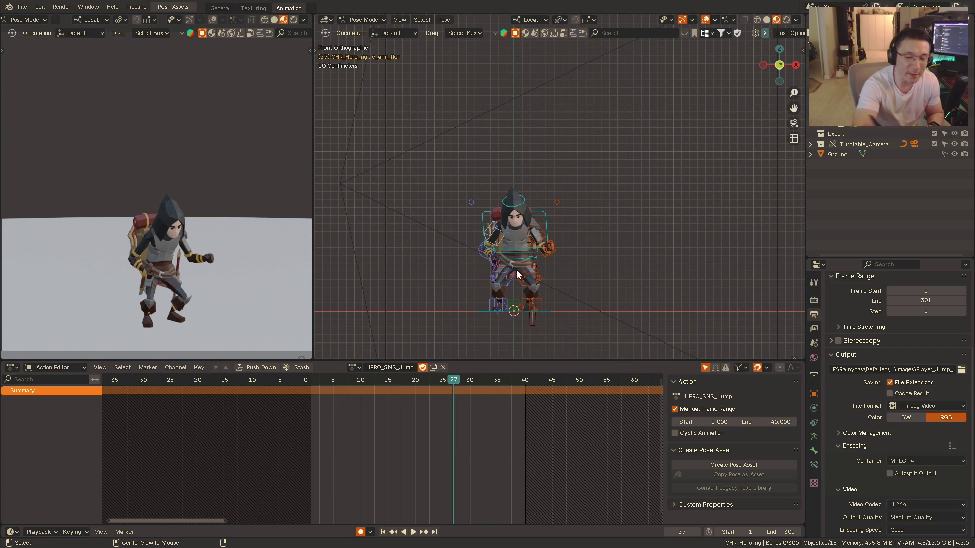
{"action": "key", "text": "KP_3"}
{"action": "key", "text": "KP_1"}
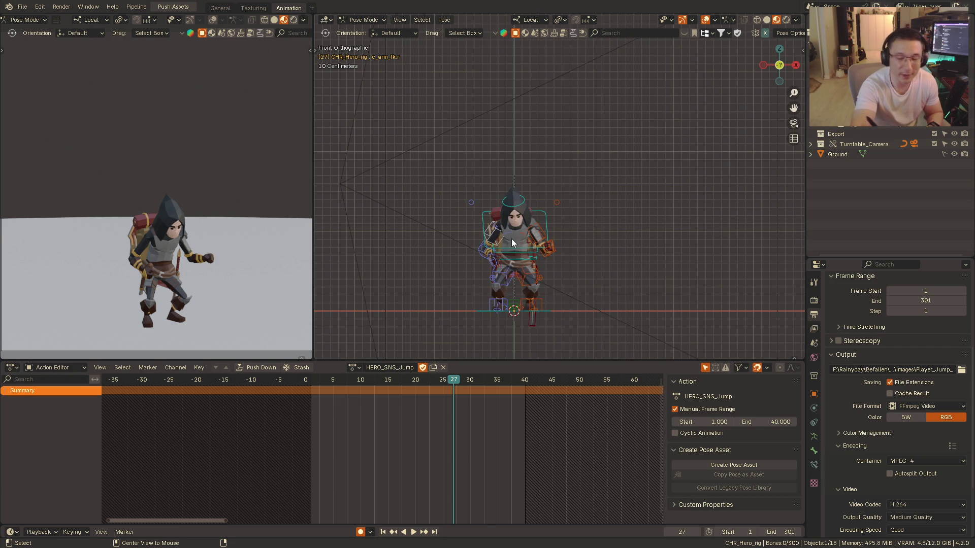
{"action": "left_click", "coordinate": [316, 379]}
{"action": "key", "text": "space"}
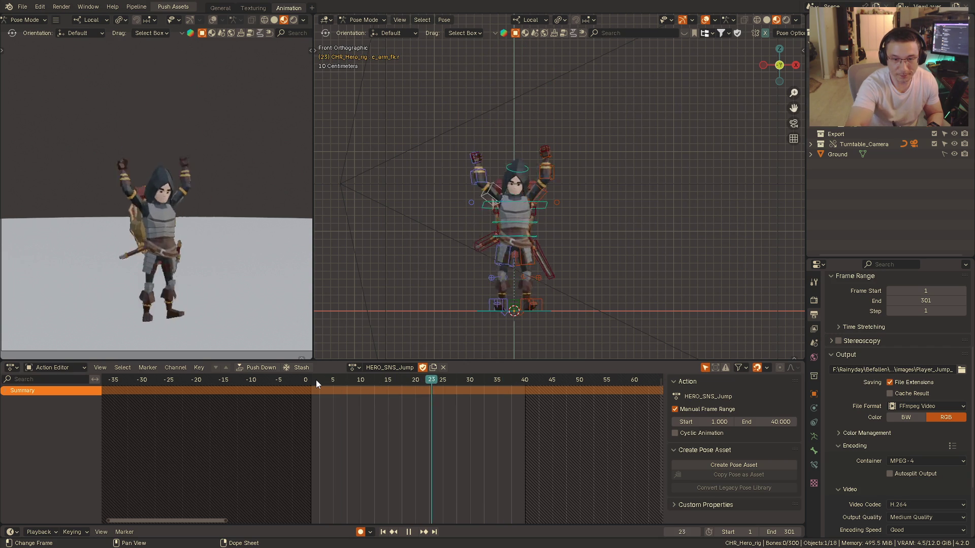
{"action": "key", "text": "space"}
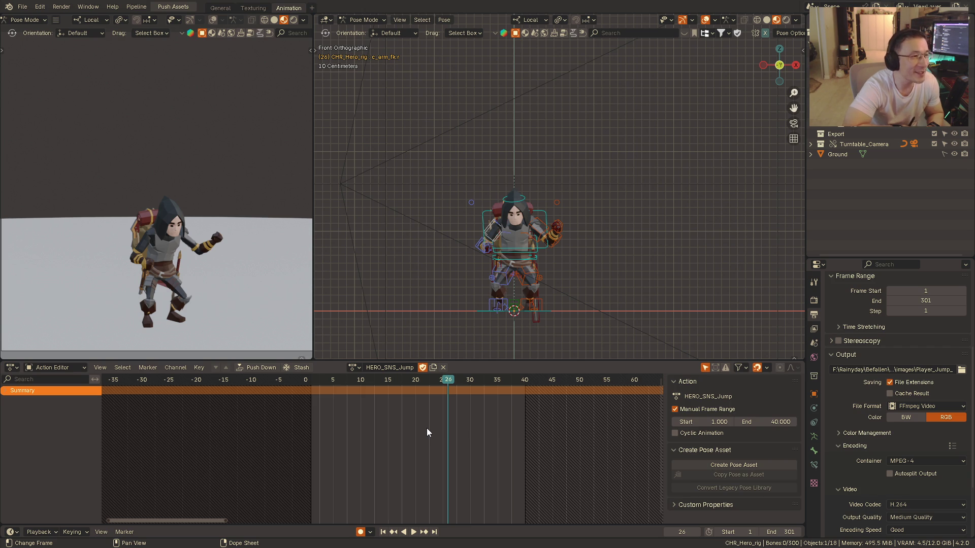
{"action": "key", "text": "ctrl+KP_3"}
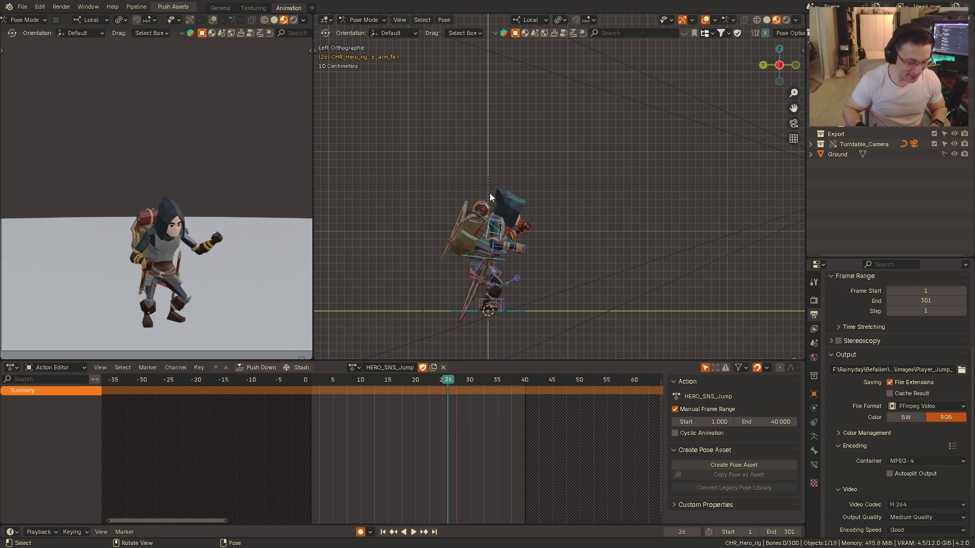
- Replay the jump from frame 2 to 36, then view it from the front and right
{"action": "mouse_move", "coordinate": [490, 193]}
{"action": "middle_mouse_down", "text": "alt"}
{"action": "mouse_move", "coordinate": [494, 228]}
{"action": "mouse_move", "coordinate": [489, 177]}
{"action": "middle_mouse_up", "text": "alt"}
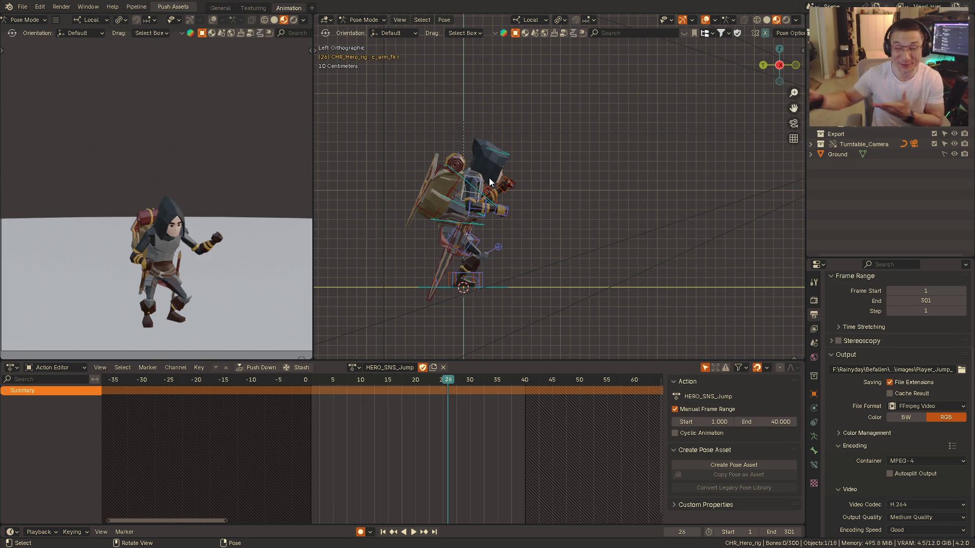
{"action": "mouse_move", "coordinate": [501, 219]}
{"action": "middle_mouse_down", "text": "alt"}
{"action": "mouse_move", "coordinate": [560, 197]}
{"action": "mouse_move", "coordinate": [532, 173]}
{"action": "middle_mouse_up", "text": "alt"}
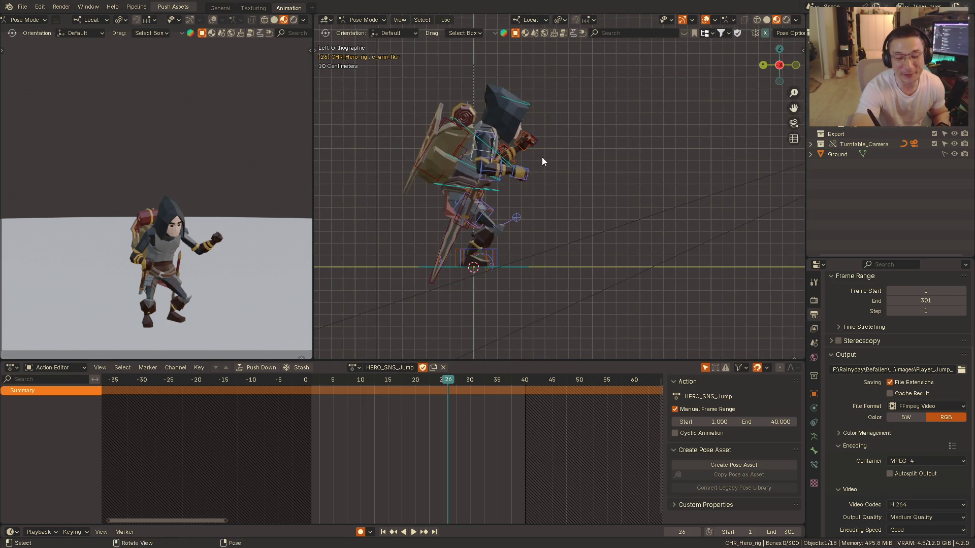
{"action": "scroll", "coordinate": [531, 174], "scroll_direction": "down", "scroll_amount": 1}
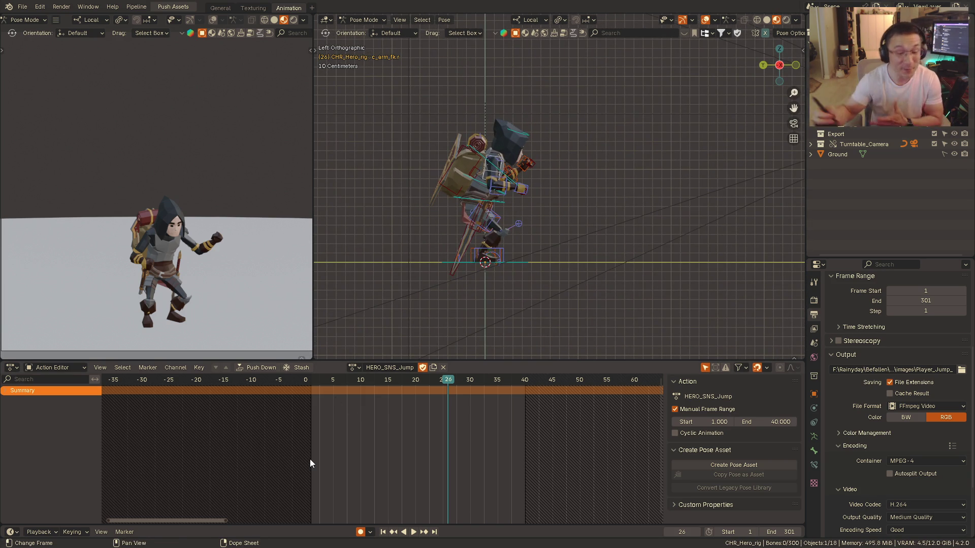
{"action": "left_click", "coordinate": [316, 378]}
{"action": "key", "text": "space"}
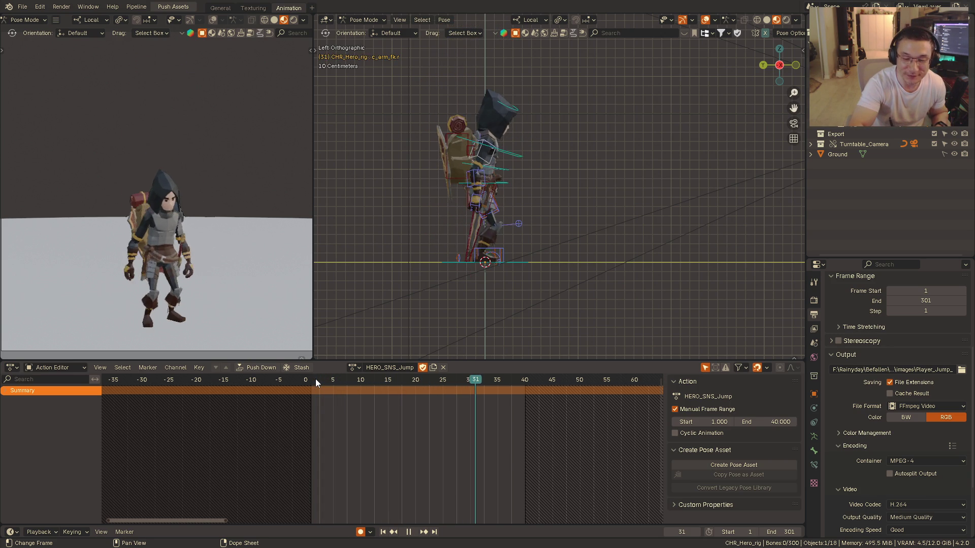
{"action": "key", "text": "space"}
{"action": "key", "text": "KP_1"}
{"action": "middle_click_drag", "start_coordinate": [445, 204], "coordinate": [424, 369]}
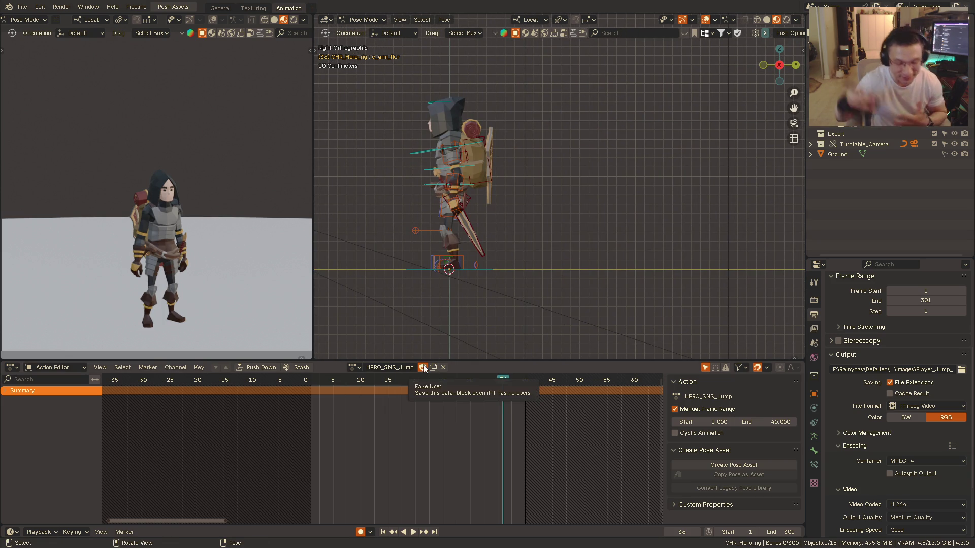
- Replay to frame 21, select the Sword_Sheath control and view the rig from behind
{"action": "left_click", "coordinate": [316, 379]}
{"action": "key", "text": "space"}
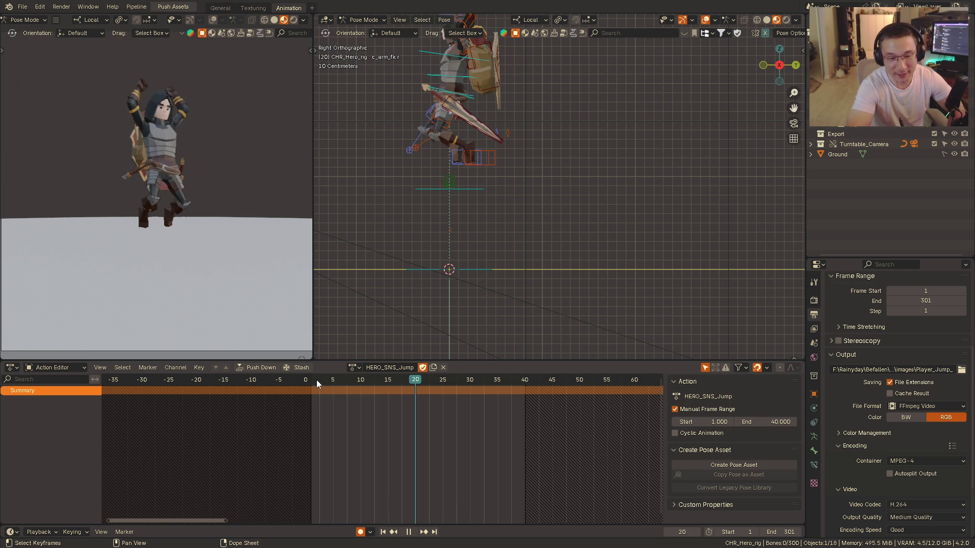
{"action": "key", "text": "space"}
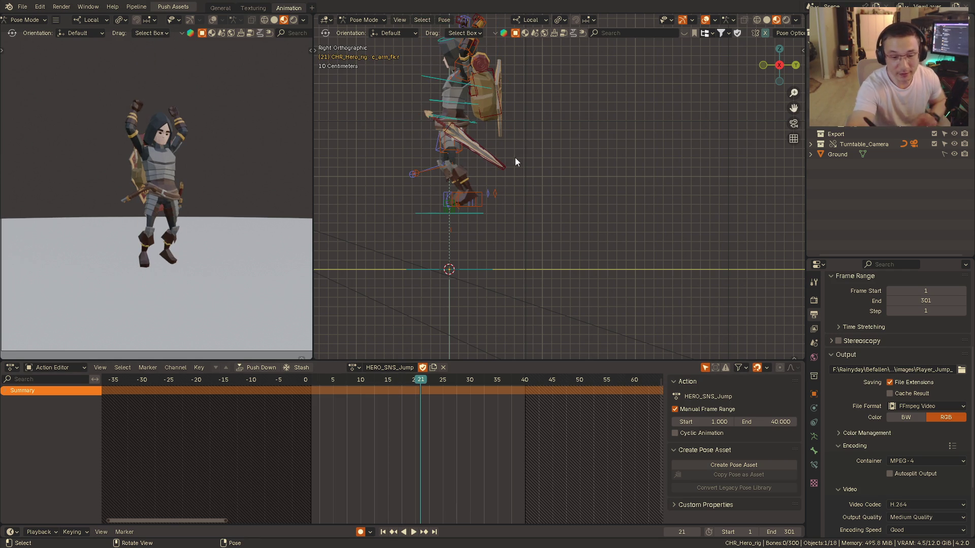
{"action": "left_click", "coordinate": [503, 168]}
{"action": "key", "text": "ctrl+KP_1"}
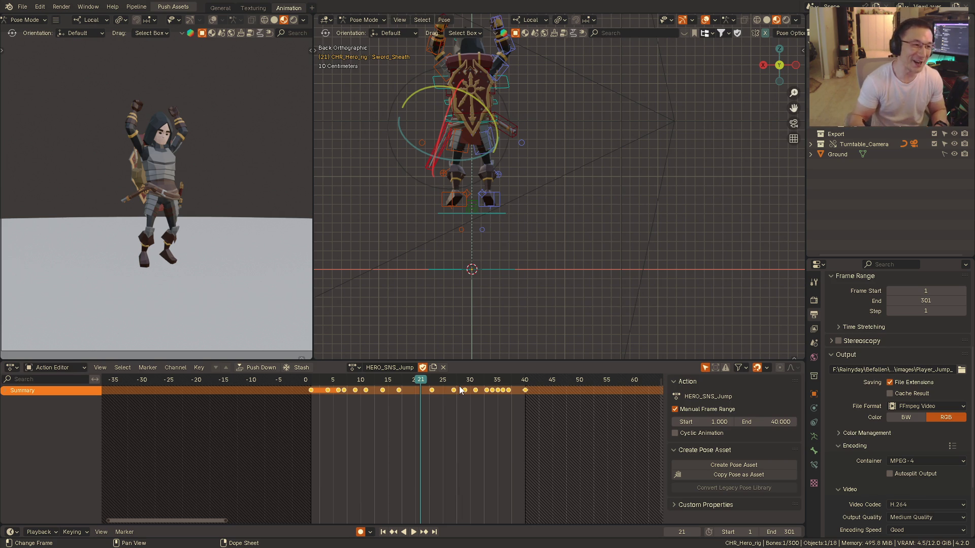
{"action": "mouse_move", "coordinate": [447, 194]}
{"action": "middle_mouse_down"}
{"action": "mouse_move", "coordinate": [508, 220]}
{"action": "mouse_move", "coordinate": [499, 209]}
{"action": "mouse_move", "coordinate": [534, 200]}
{"action": "middle_mouse_up"}
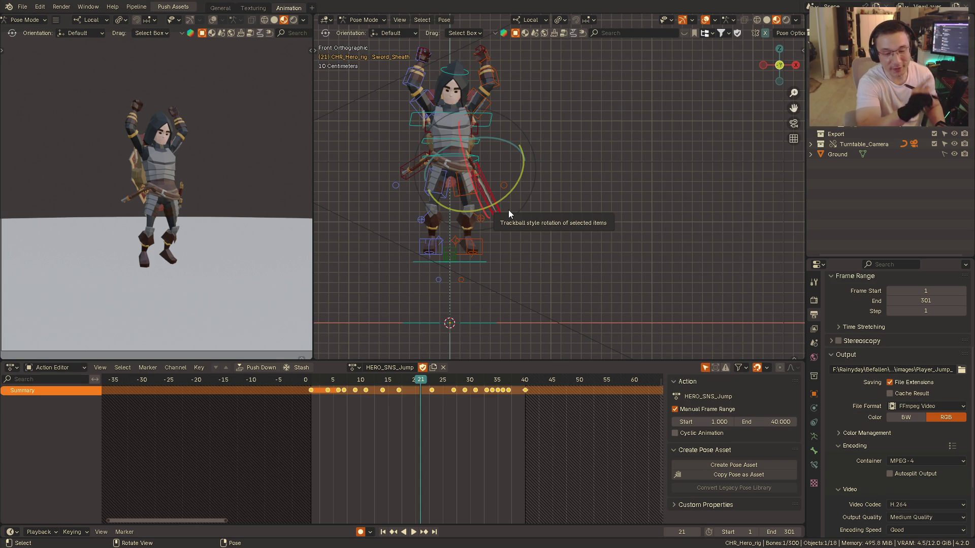
{"action": "middle_click_drag", "start_coordinate": [507, 210], "coordinate": [500, 205], "text": "alt"}
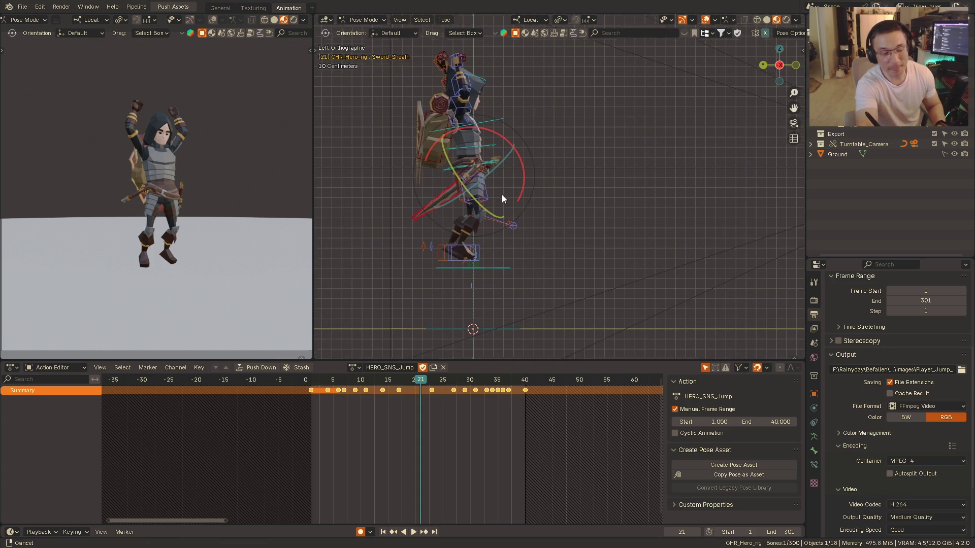
{"action": "mouse_move", "coordinate": [499, 205]}
{"action": "middle_mouse_down", "text": "alt"}
{"action": "mouse_move", "coordinate": [538, 197]}
{"action": "mouse_move", "coordinate": [538, 124]}
{"action": "middle_mouse_up", "text": "alt"}
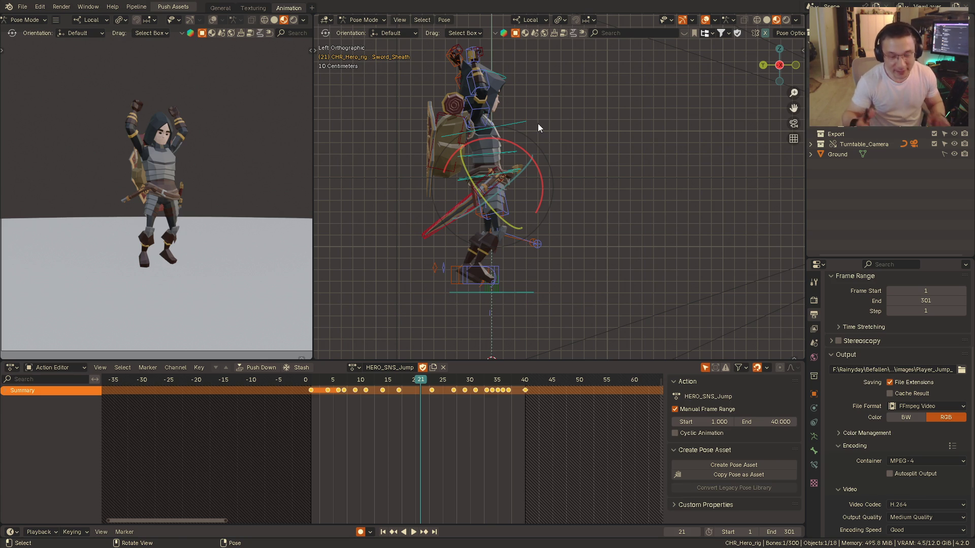
{"action": "mouse_move", "coordinate": [537, 123]}
{"action": "middle_mouse_down", "text": "alt"}
{"action": "mouse_move", "coordinate": [484, 211]}
{"action": "mouse_move", "coordinate": [545, 195]}
{"action": "mouse_move", "coordinate": [532, 213]}
{"action": "middle_mouse_up", "text": "alt"}
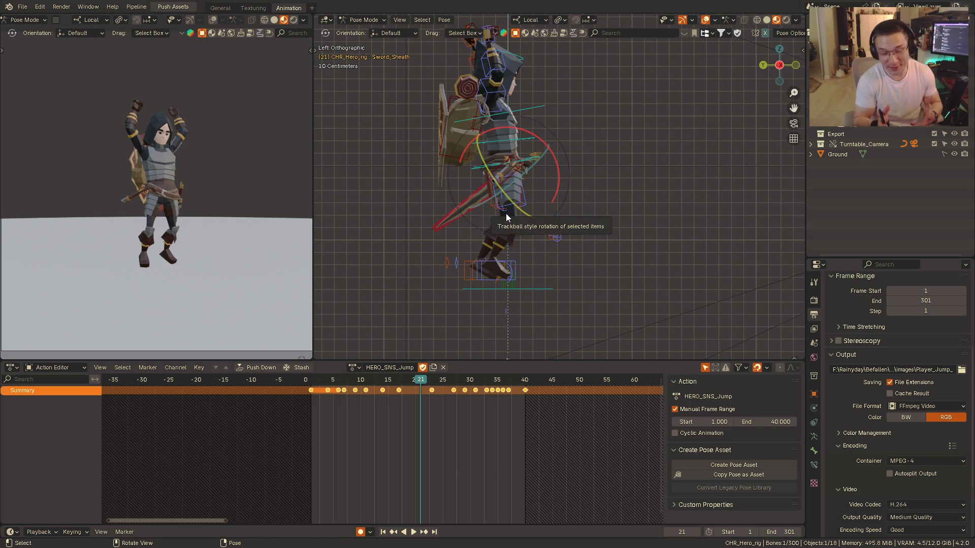
{"action": "key", "text": "KP_1"}
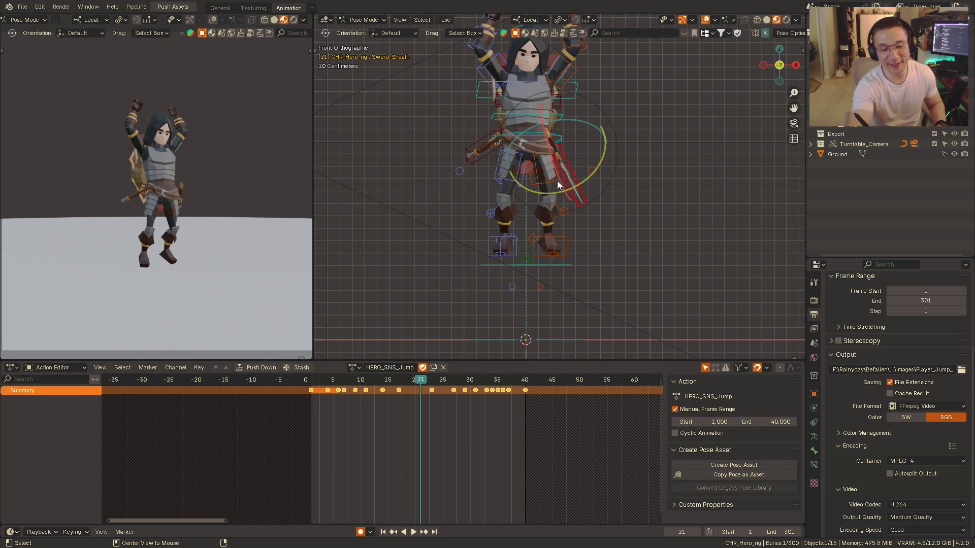
{"action": "key", "text": "ctrl+KP_3"}
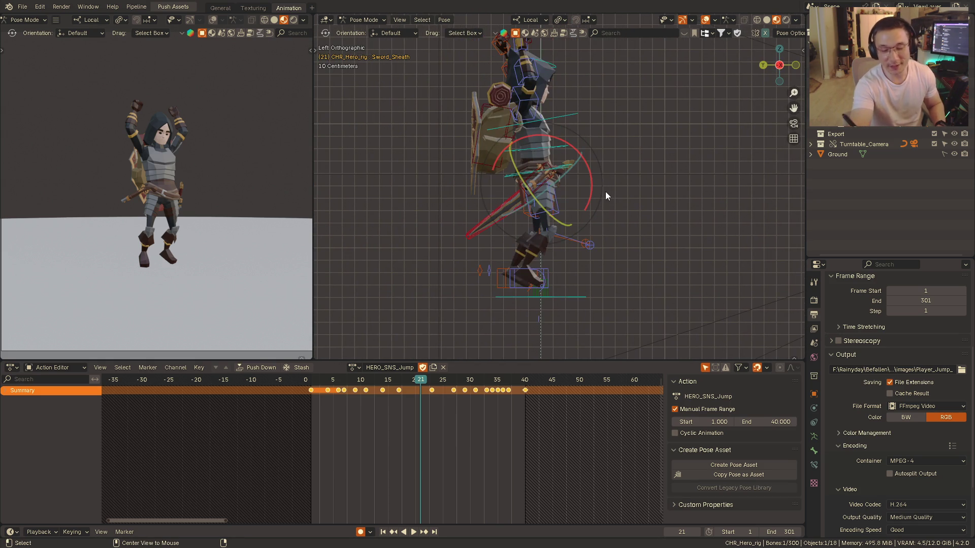
{"action": "left_click", "coordinate": [316, 377]}
{"action": "key", "text": "space"}
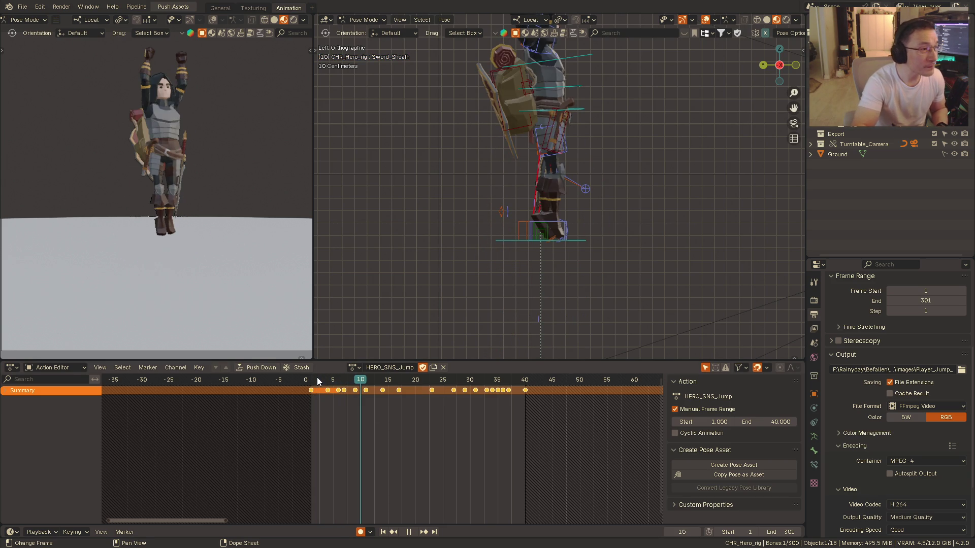
{"action": "key", "text": "space"}
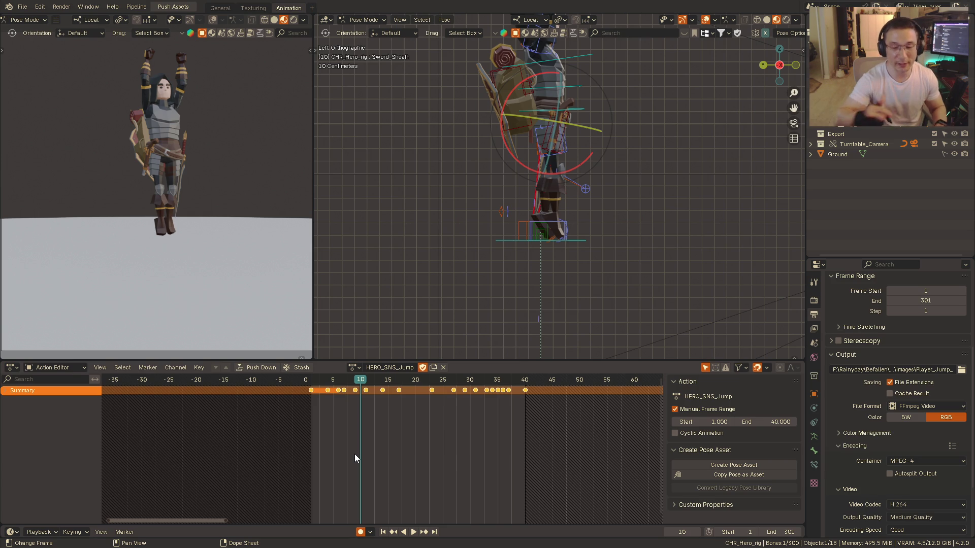
{"action": "mouse_move", "coordinate": [575, 206]}
{"action": "middle_mouse_down"}
{"action": "mouse_move", "coordinate": [526, 213]}
{"action": "mouse_move", "coordinate": [530, 204]}
{"action": "middle_mouse_up"}
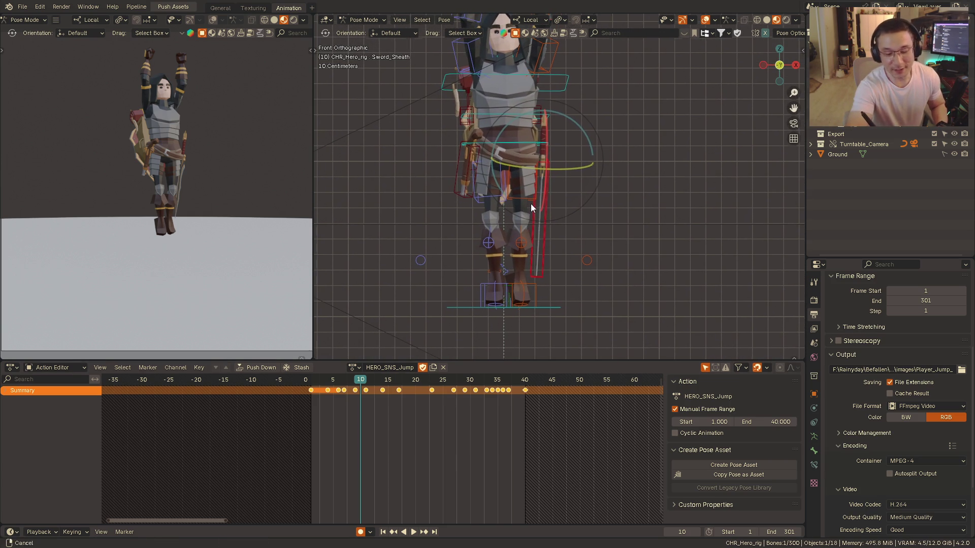
{"action": "scroll", "coordinate": [518, 220], "scroll_direction": "down", "scroll_amount": 1}
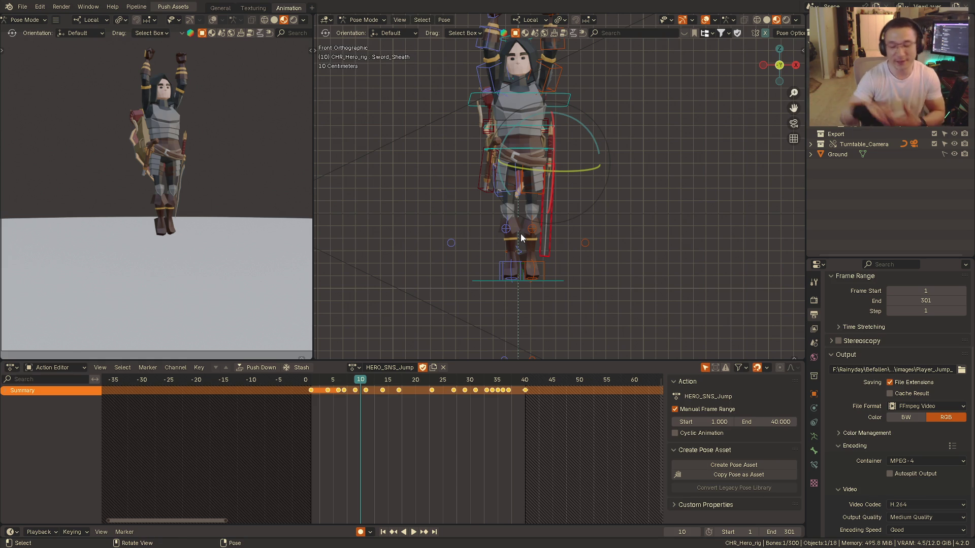
{"action": "mouse_move", "coordinate": [520, 234]}
{"action": "middle_mouse_down"}
{"action": "mouse_move", "coordinate": [551, 216]}
{"action": "mouse_move", "coordinate": [558, 224]}
{"action": "middle_mouse_up"}
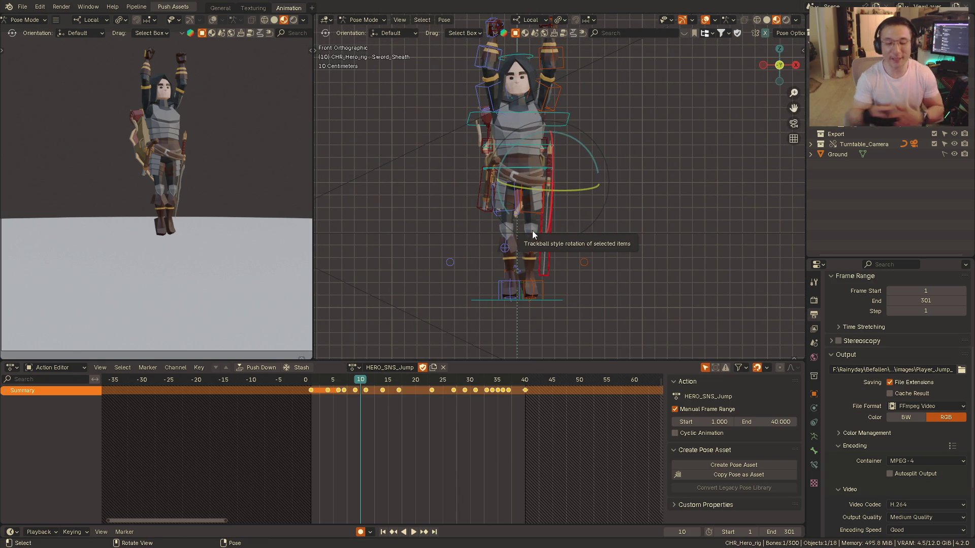
{"action": "key", "text": "space"}
{"action": "left_click", "coordinate": [315, 382]}
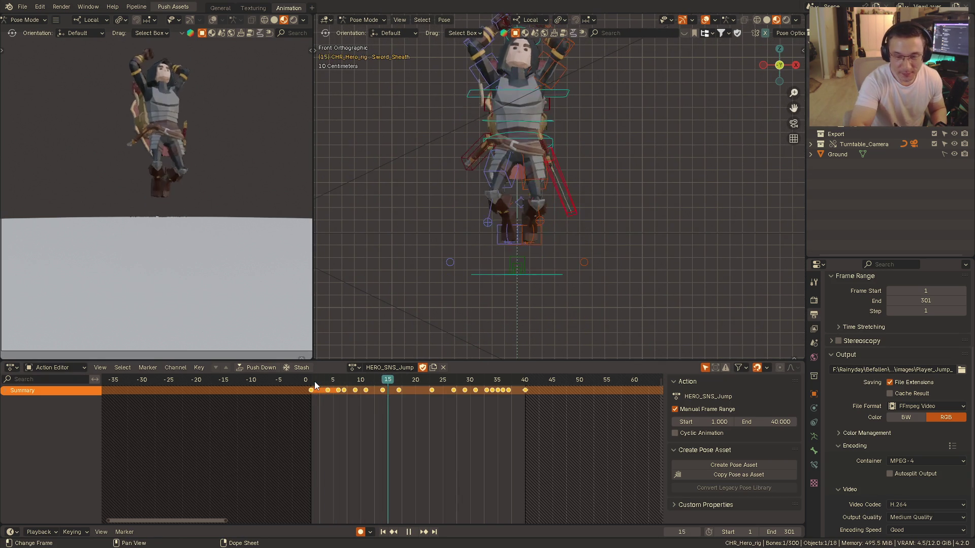
{"action": "key", "text": "space"}
{"action": "mouse_move", "coordinate": [562, 259]}
{"action": "middle_mouse_down", "text": "ctrl"}
{"action": "mouse_move", "coordinate": [550, 194]}
{"action": "mouse_move", "coordinate": [561, 203]}
{"action": "middle_mouse_up", "text": "ctrl"}
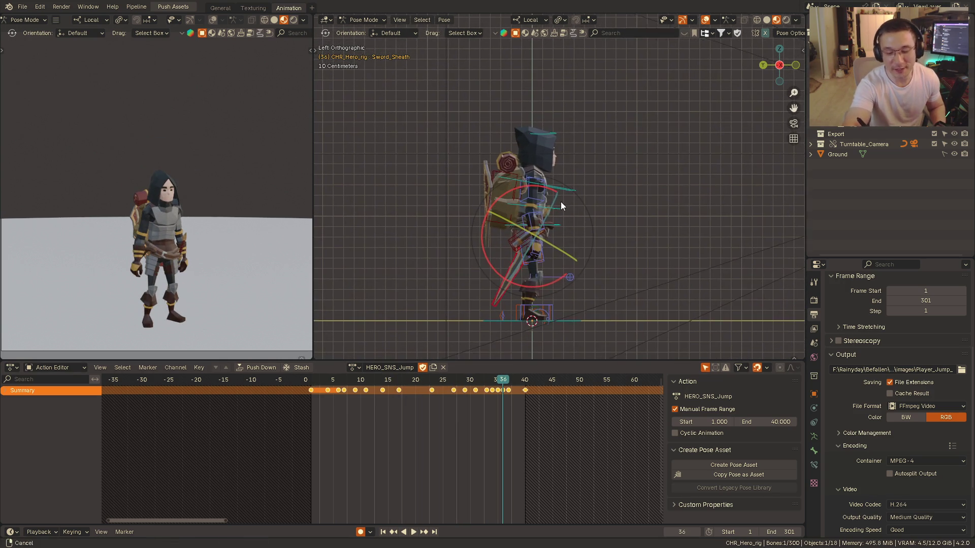
{"action": "key", "text": "space"}
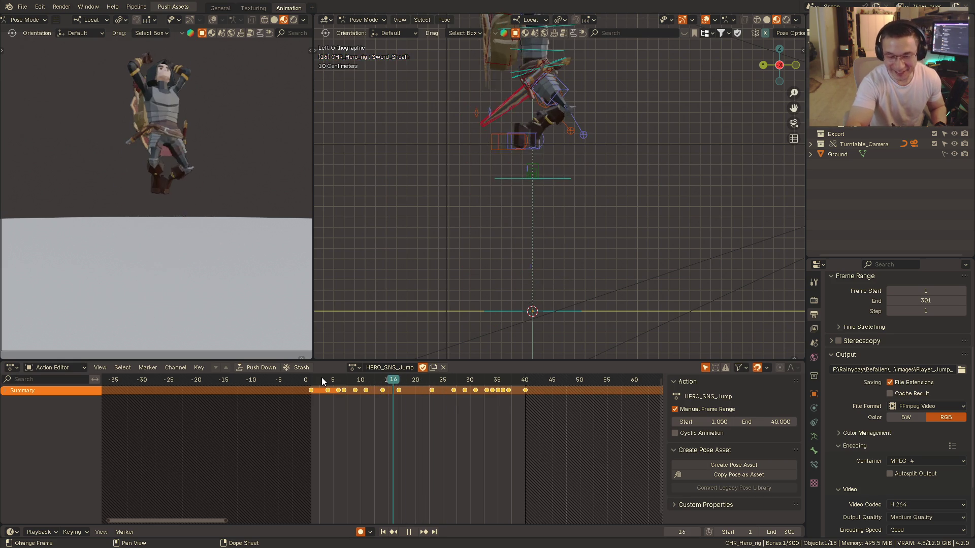
{"action": "key", "text": "space"}
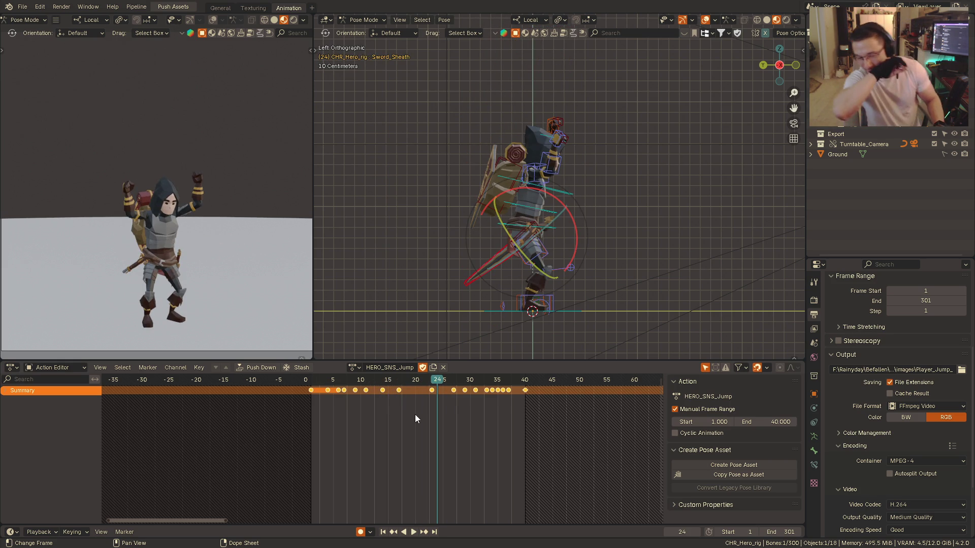
{"action": "left_click", "coordinate": [317, 381]}
{"action": "key", "text": "space"}
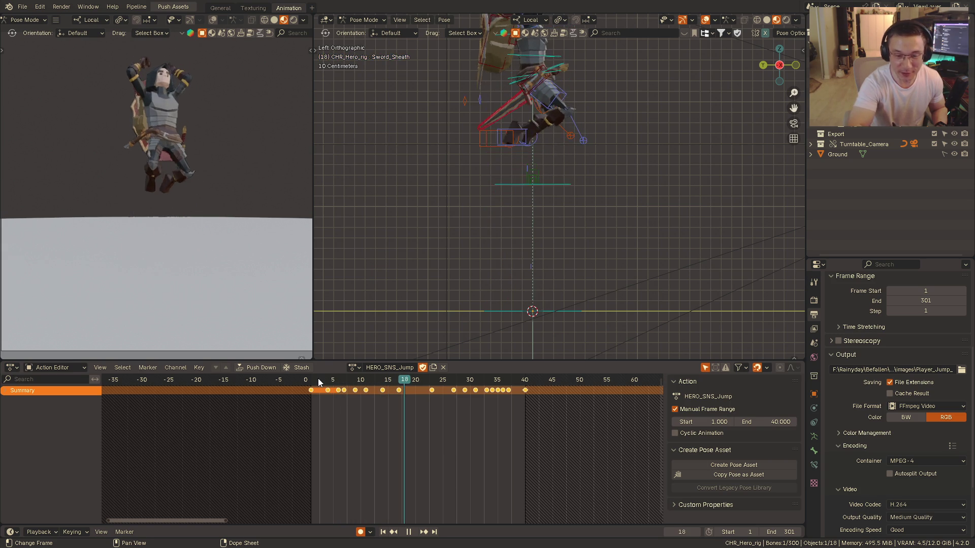
{"action": "key", "text": "space"}
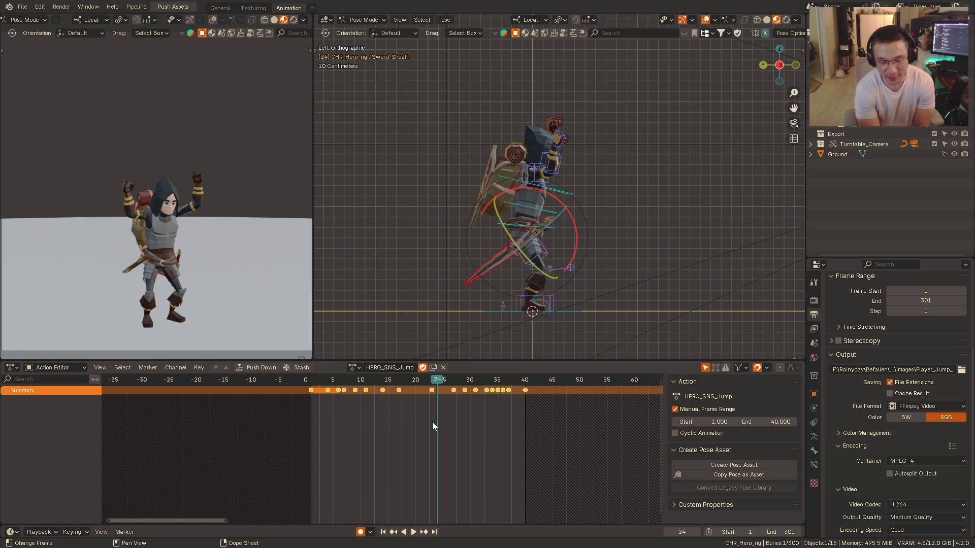
{"action": "mouse_move", "coordinate": [600, 230]}
{"action": "middle_mouse_down", "text": "alt"}
{"action": "mouse_move", "coordinate": [555, 221]}
{"action": "mouse_move", "coordinate": [636, 188]}
{"action": "middle_mouse_up", "text": "alt"}
- Clear the bone selection and check the rig from front and side orthographic views
{"action": "key", "text": "alt+a"}
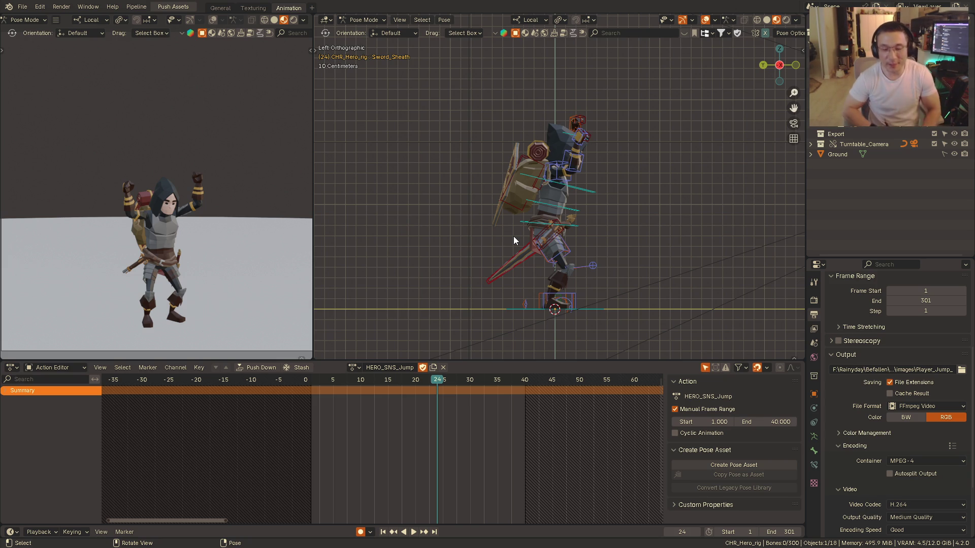
{"action": "key", "text": "KP_1"}
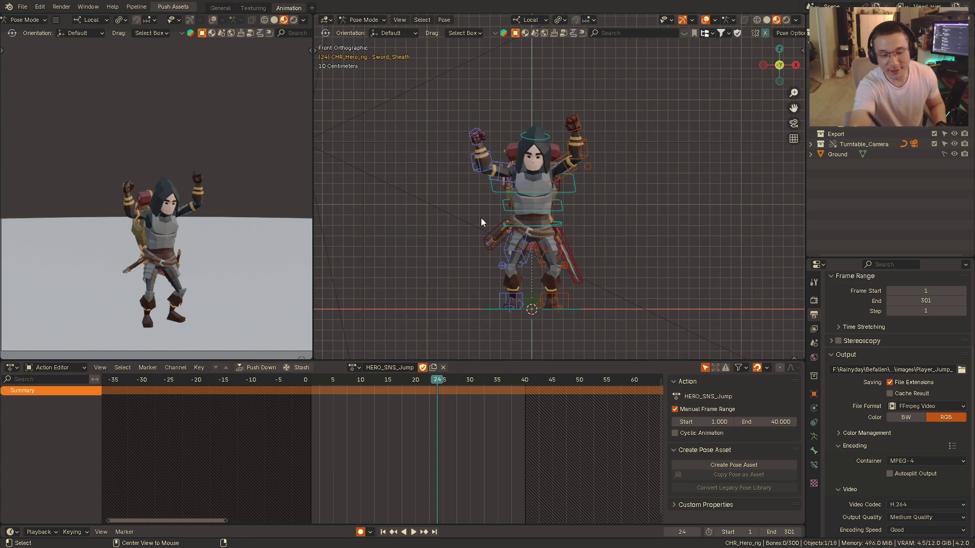
{"action": "key", "text": "ctrl+KP_3"}
{"action": "middle_click_drag", "start_coordinate": [528, 211], "coordinate": [514, 222], "text": "shift"}
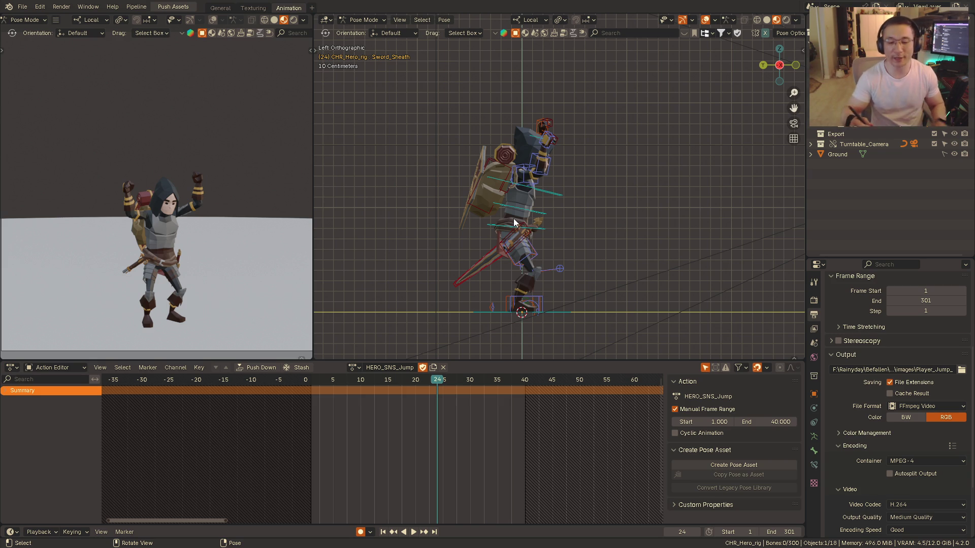
{"action": "mouse_move", "coordinate": [577, 196]}
{"action": "middle_mouse_down"}
{"action": "mouse_move", "coordinate": [552, 206]}
{"action": "mouse_move", "coordinate": [610, 166]}
{"action": "mouse_move", "coordinate": [605, 183]}
{"action": "middle_mouse_up"}
- Select the c_root_master.x control instead of c_root.x and return to front orthographic
{"action": "left_click", "coordinate": [566, 192]}
{"action": "left_click", "coordinate": [565, 205]}
{"action": "key", "text": "KP_1"}
{"action": "key", "text": "KP_3"}
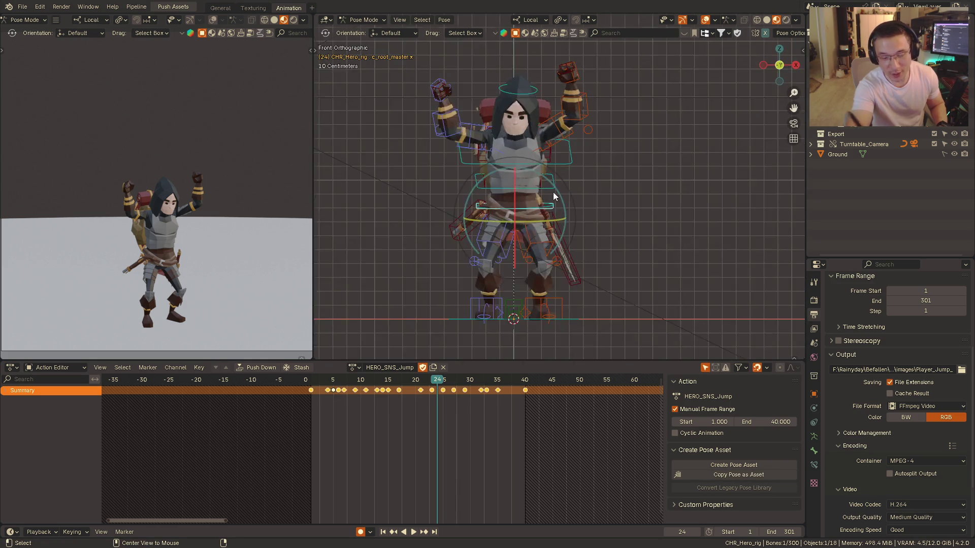
{"action": "key", "text": "ctrl+KP_3"}
{"action": "mouse_move", "coordinate": [592, 191]}
{"action": "middle_mouse_down", "text": "alt"}
{"action": "mouse_move", "coordinate": [617, 199]}
{"action": "mouse_move", "coordinate": [574, 231]}
{"action": "mouse_move", "coordinate": [583, 200]}
{"action": "middle_mouse_up", "text": "alt"}
{"action": "key", "text": "space"}
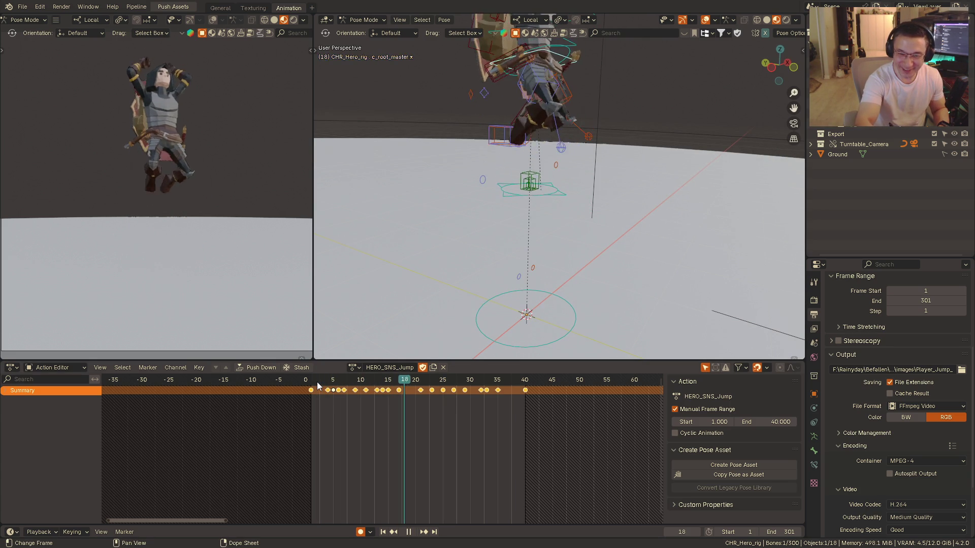
{"action": "key", "text": "space"}
{"action": "mouse_move", "coordinate": [461, 283]}
{"action": "middle_mouse_down", "text": "alt"}
{"action": "mouse_move", "coordinate": [544, 215]}
{"action": "mouse_move", "coordinate": [543, 188]}
{"action": "mouse_move", "coordinate": [455, 298]}
{"action": "middle_mouse_up", "text": "alt"}
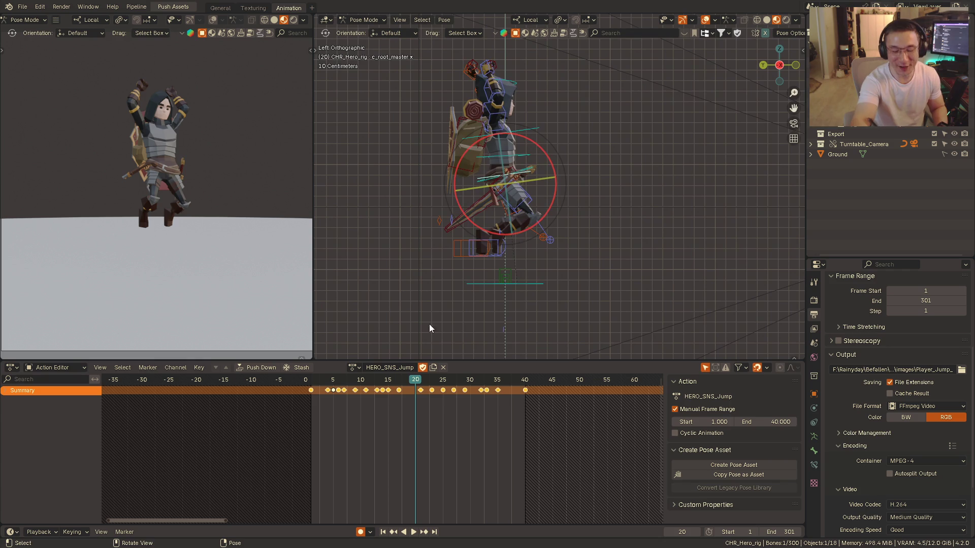
{"action": "left_click", "coordinate": [315, 380]}
{"action": "key", "text": "space"}
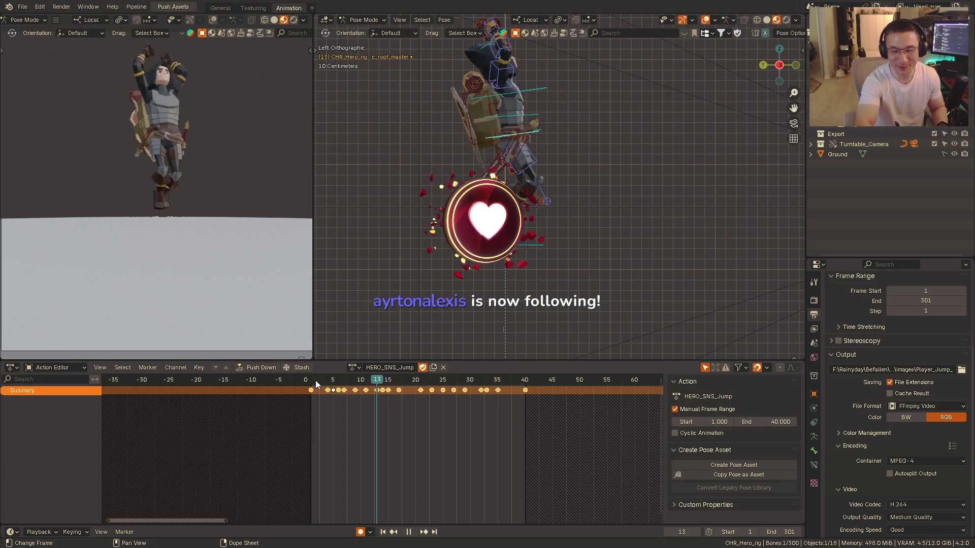
{"action": "key", "text": "space"}
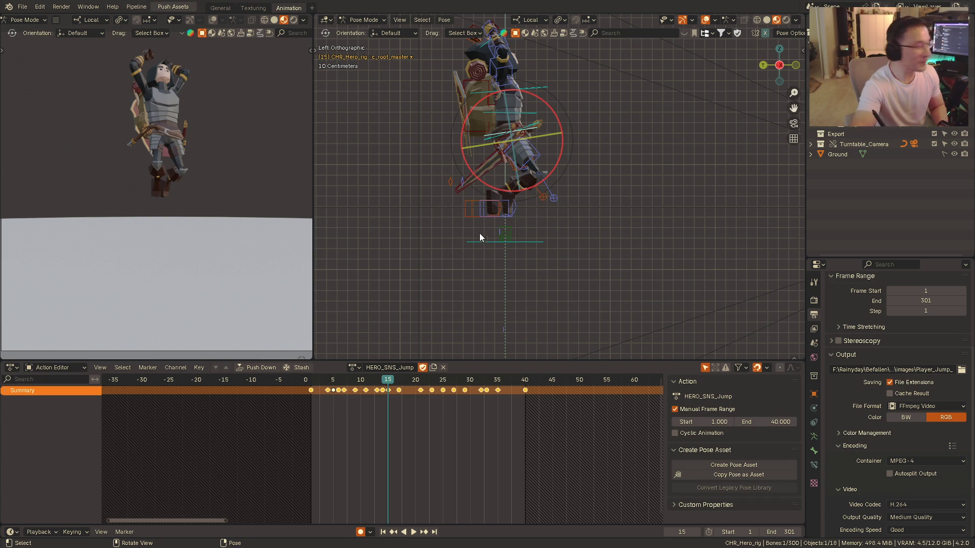
{"action": "key", "text": "ctrl+z"}
{"action": "key", "text": "ctrl+shift+z"}
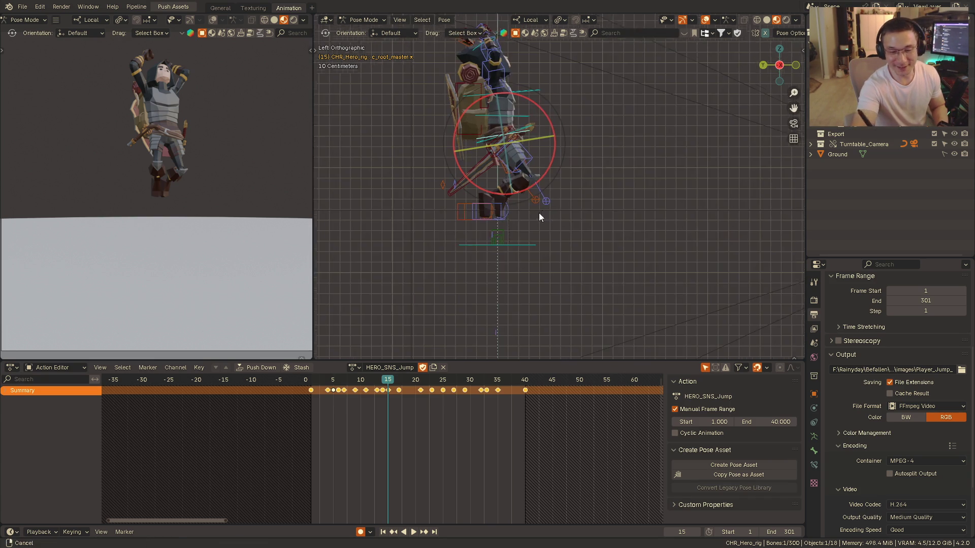
{"action": "key", "text": "space"}
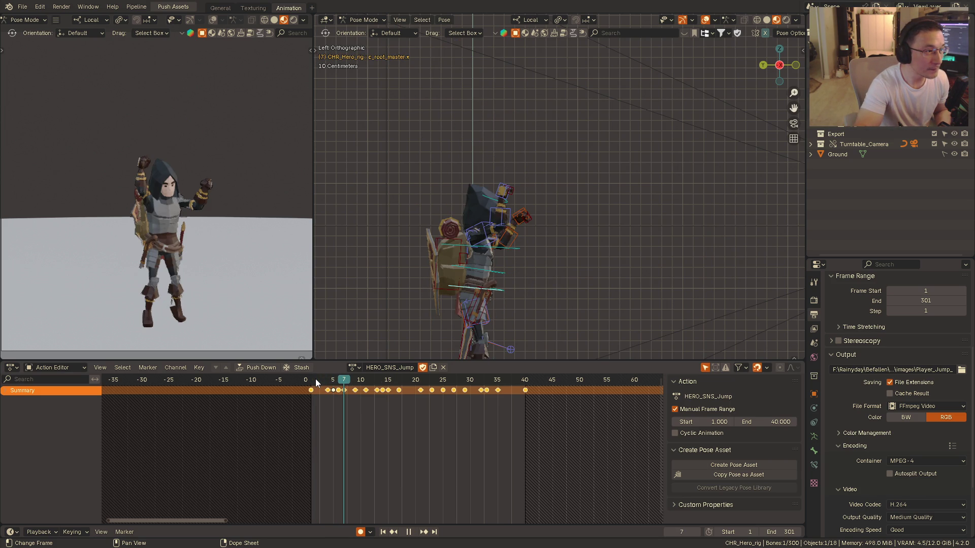
{"action": "key", "text": "space"}
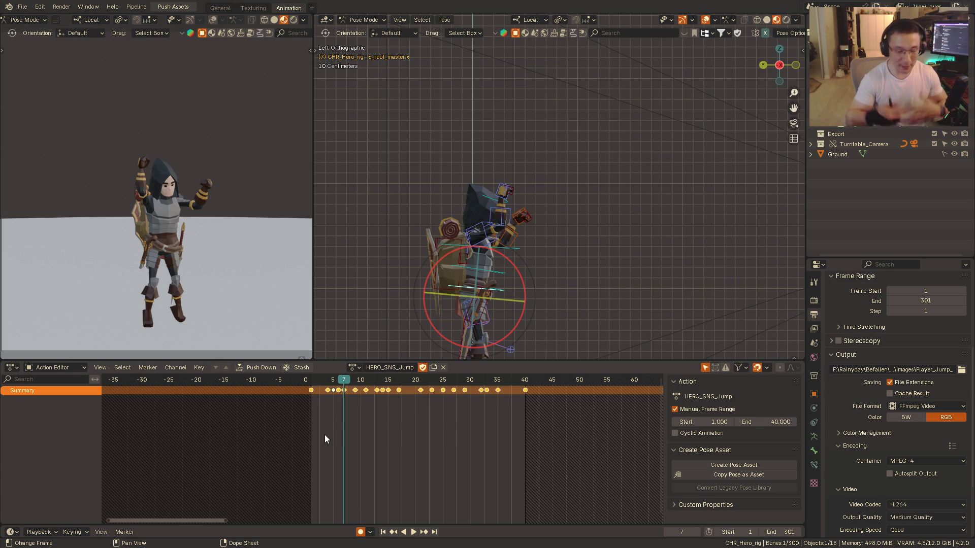
{"action": "middle_click_drag", "start_coordinate": [451, 275], "coordinate": [485, 214], "text": "shift"}
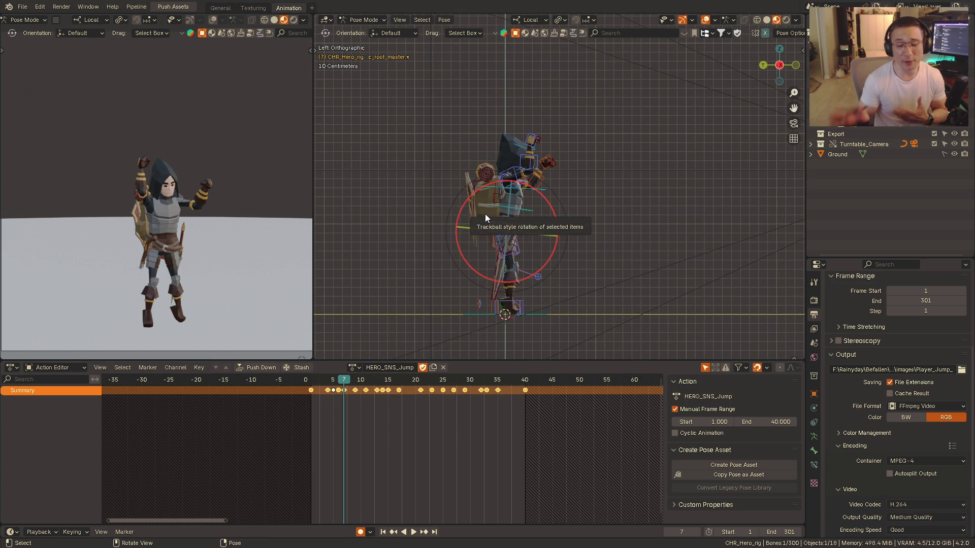
{"action": "mouse_move", "coordinate": [554, 247]}
{"action": "middle_mouse_down", "text": "alt"}
{"action": "mouse_move", "coordinate": [516, 242]}
{"action": "mouse_move", "coordinate": [541, 214]}
{"action": "mouse_move", "coordinate": [610, 208]}
{"action": "mouse_move", "coordinate": [572, 170]}
{"action": "middle_mouse_up", "text": "alt"}
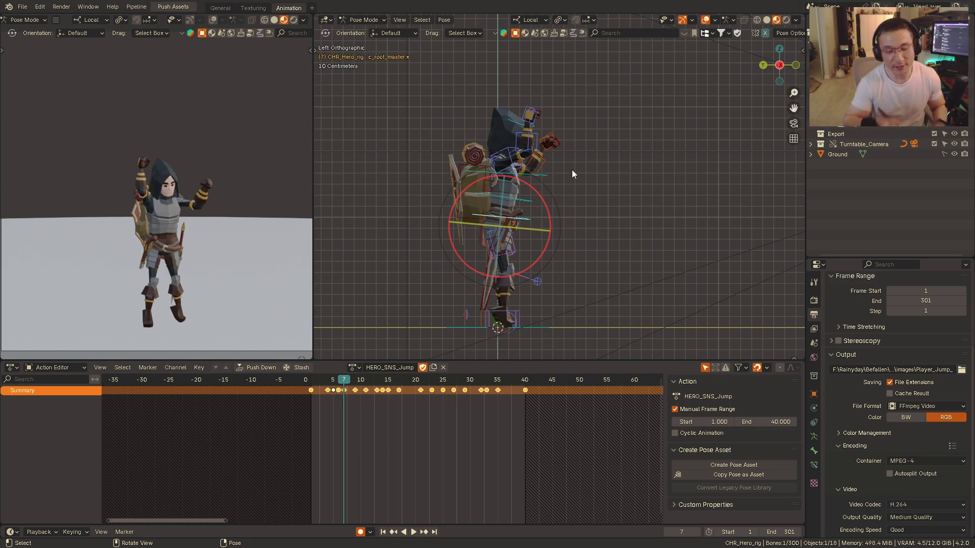
{"action": "middle_click_drag", "start_coordinate": [572, 170], "coordinate": [576, 188], "text": "alt"}
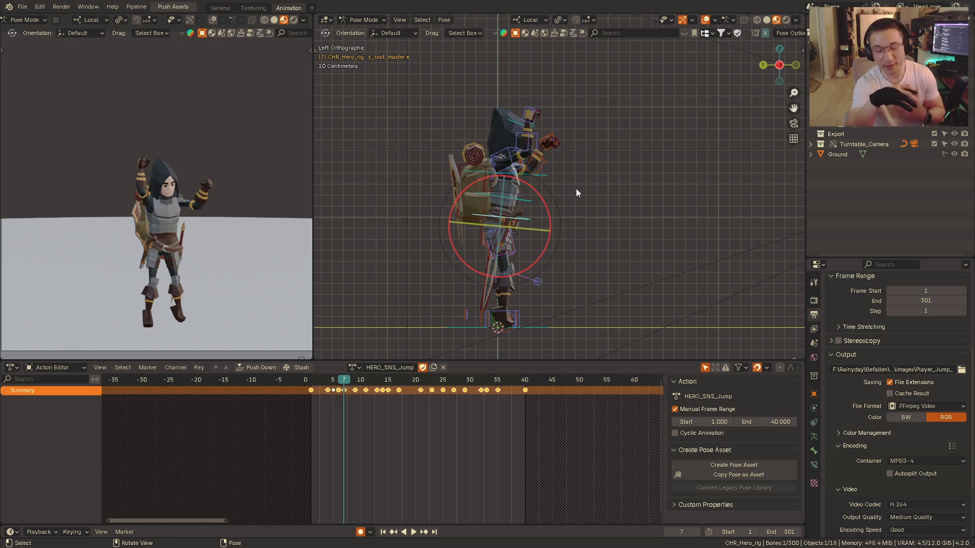
{"action": "key", "text": "KP_1"}
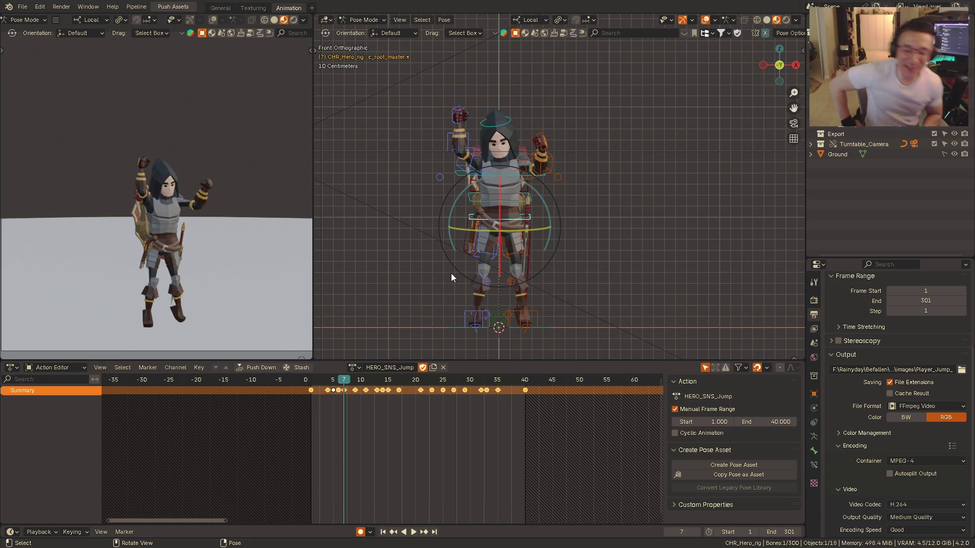
- Play the jump from frame 6, then replay it from the side view, stopping at frame 21
{"action": "left_click", "coordinate": [316, 380]}
{"action": "key", "text": "space"}
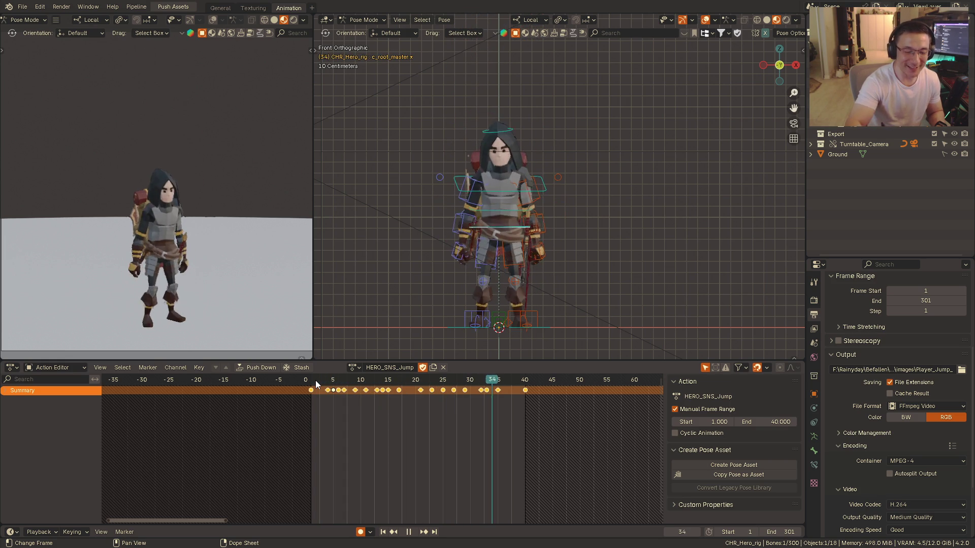
{"action": "key", "text": "space"}
{"action": "middle_click_drag", "start_coordinate": [499, 218], "coordinate": [517, 232], "text": "alt"}
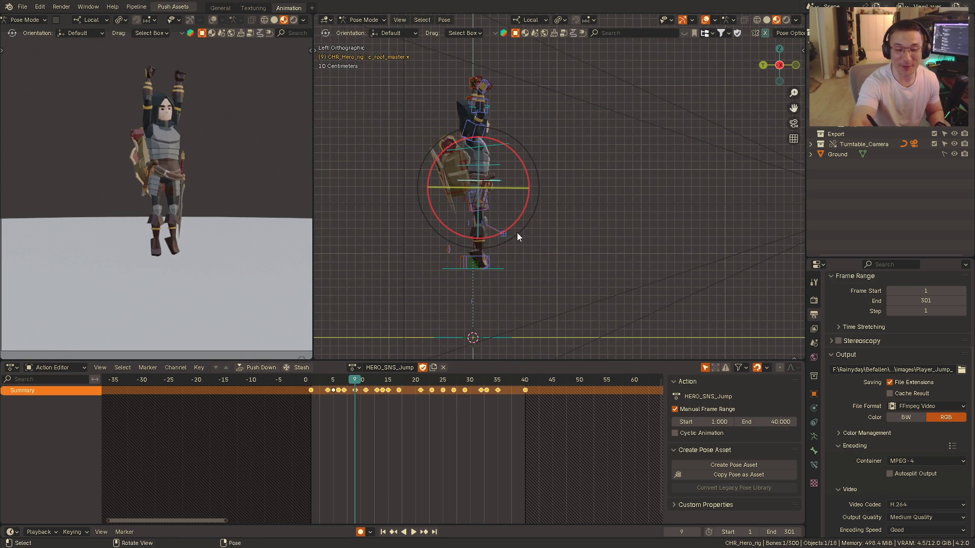
{"action": "left_click", "coordinate": [316, 384]}
{"action": "key", "text": "space"}
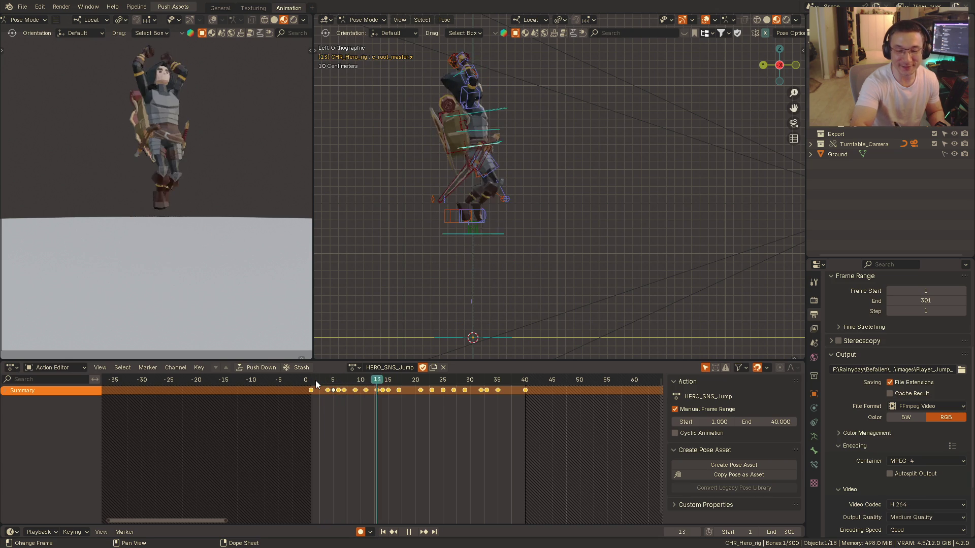
{"action": "key", "text": "space"}
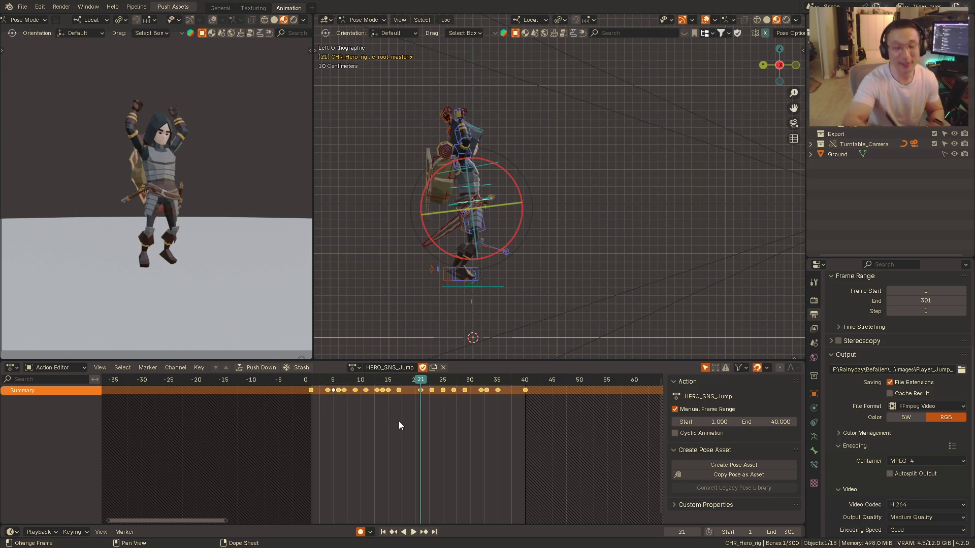
- Replay the jump from the start and stop at frame 10 to check the pose
{"action": "left_click", "coordinate": [315, 380]}
{"action": "key", "text": "space"}
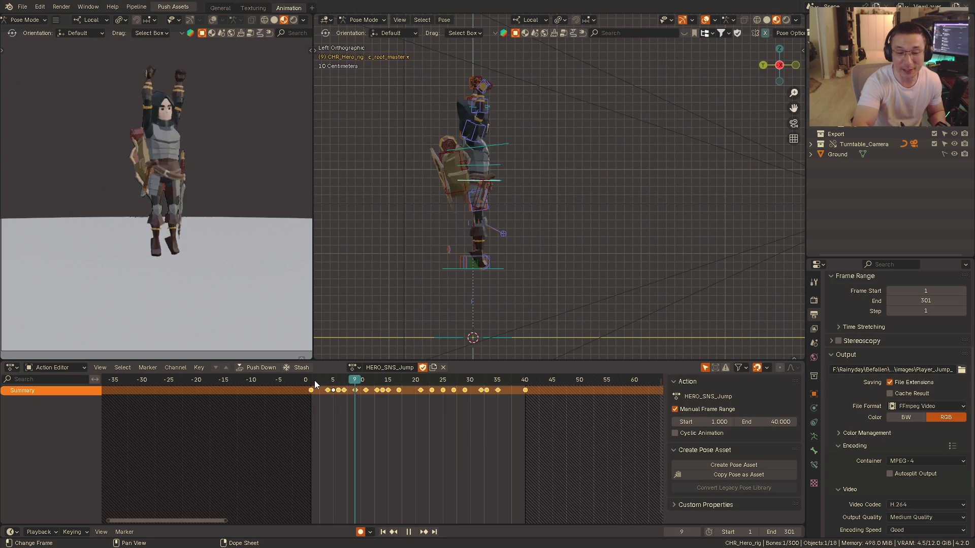
{"action": "key", "text": "space"}
{"action": "mouse_move", "coordinate": [549, 204]}
{"action": "middle_mouse_down", "text": "alt"}
{"action": "mouse_move", "coordinate": [464, 234]}
{"action": "mouse_move", "coordinate": [514, 222]}
{"action": "middle_mouse_up", "text": "alt"}
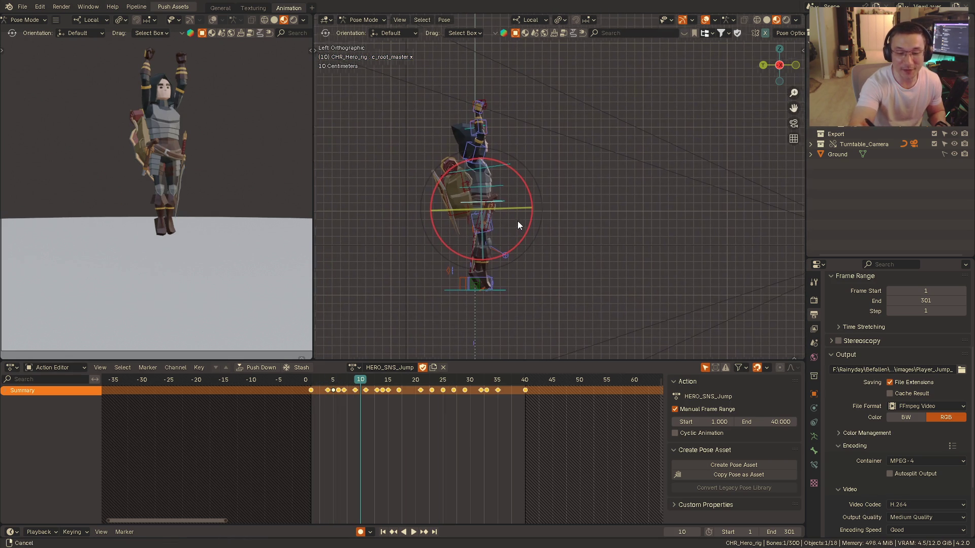
- Play the jump through the front orthographic view, stopping at frame 20, and swing back to the side
{"action": "key", "text": "space"}
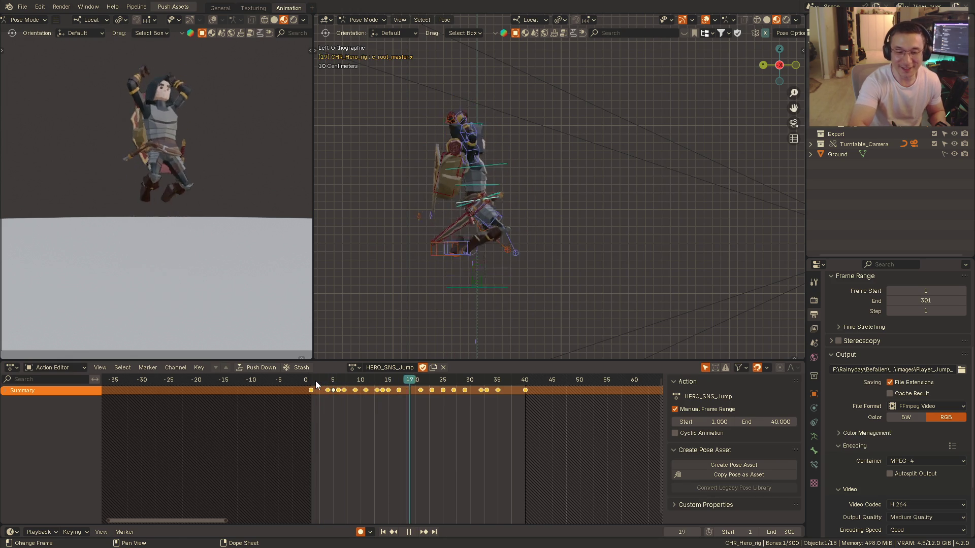
{"action": "key", "text": "KP_1"}
{"action": "key", "text": "space"}
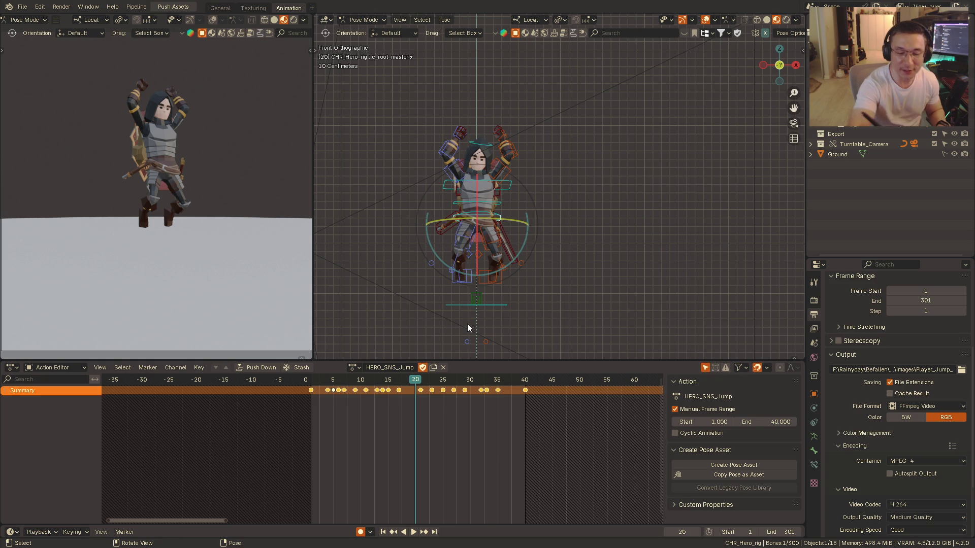
{"action": "middle_click_drag", "start_coordinate": [467, 324], "coordinate": [523, 235], "text": "alt"}
{"action": "scroll", "coordinate": [516, 227], "scroll_direction": "down", "scroll_amount": 1, "text": "shift"}
{"action": "scroll", "coordinate": [496, 234], "scroll_direction": "down", "scroll_amount": 1, "text": "shift"}
{"action": "scroll", "coordinate": [492, 226], "scroll_direction": "down", "scroll_amount": 1, "text": "shift"}
{"action": "scroll", "coordinate": [496, 214], "scroll_direction": "down", "scroll_amount": 1, "text": "shift"}
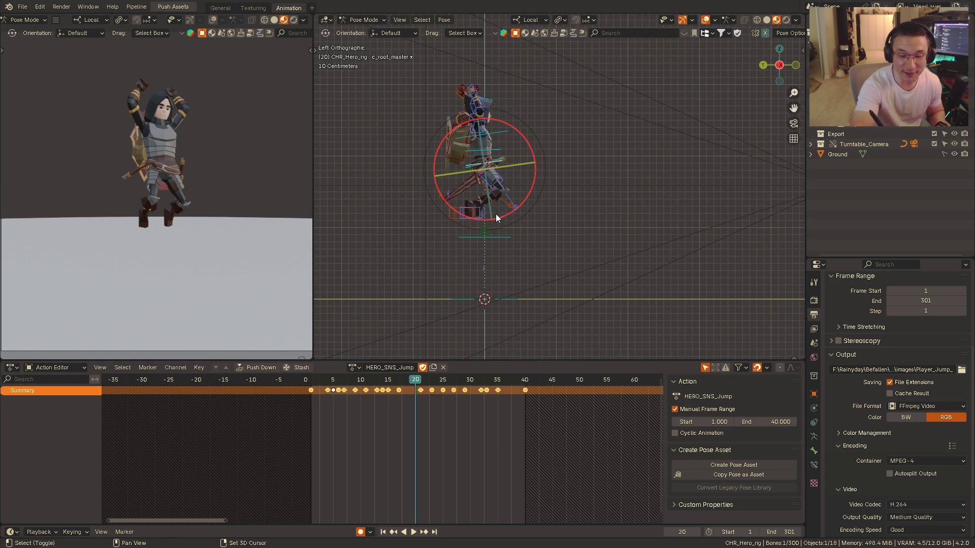
- Play the jump from the start in the left orthographic view and stop at frame 12
{"action": "left_click", "coordinate": [315, 385]}
{"action": "key", "text": "space"}
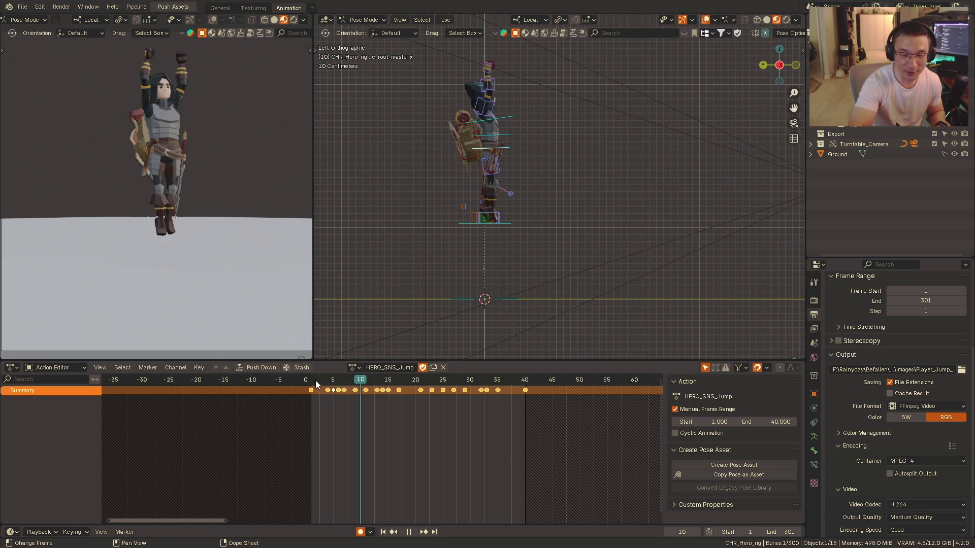
{"action": "key", "text": "space"}
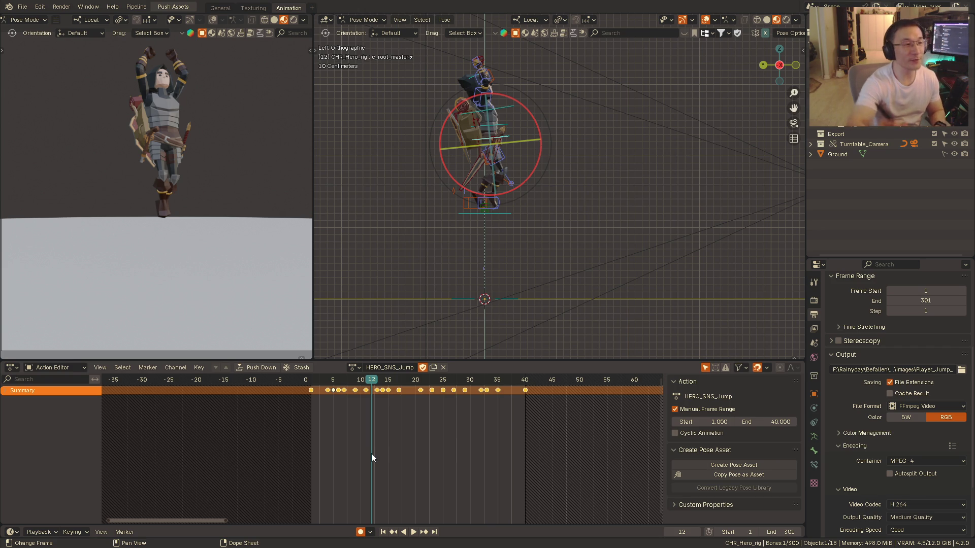
- Orbit and zoom in on the rig, then deselect all its controls
{"action": "mouse_move", "coordinate": [439, 222]}
{"action": "middle_mouse_down"}
{"action": "mouse_move", "coordinate": [521, 205]}
{"action": "mouse_move", "coordinate": [470, 216]}
{"action": "middle_mouse_up"}
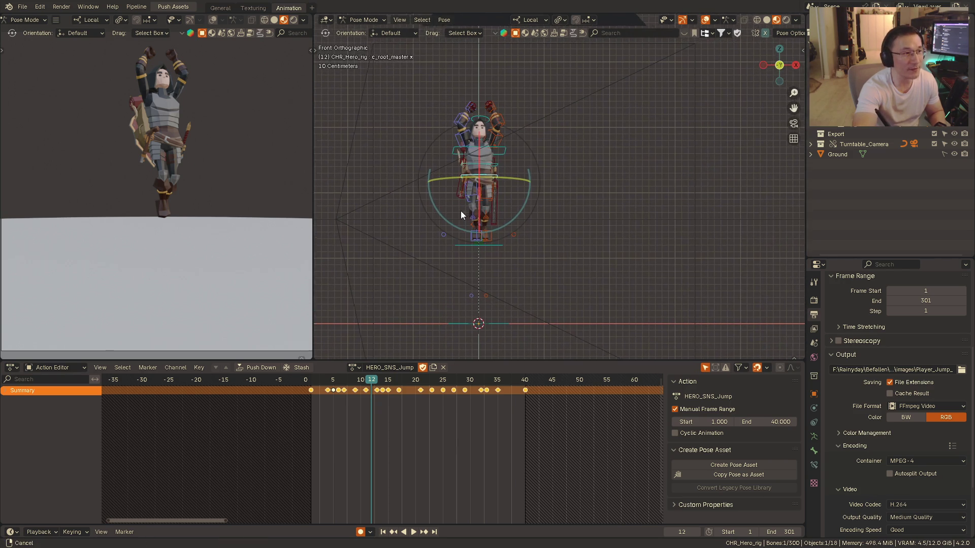
{"action": "middle_click_drag", "start_coordinate": [469, 217], "coordinate": [457, 205]}
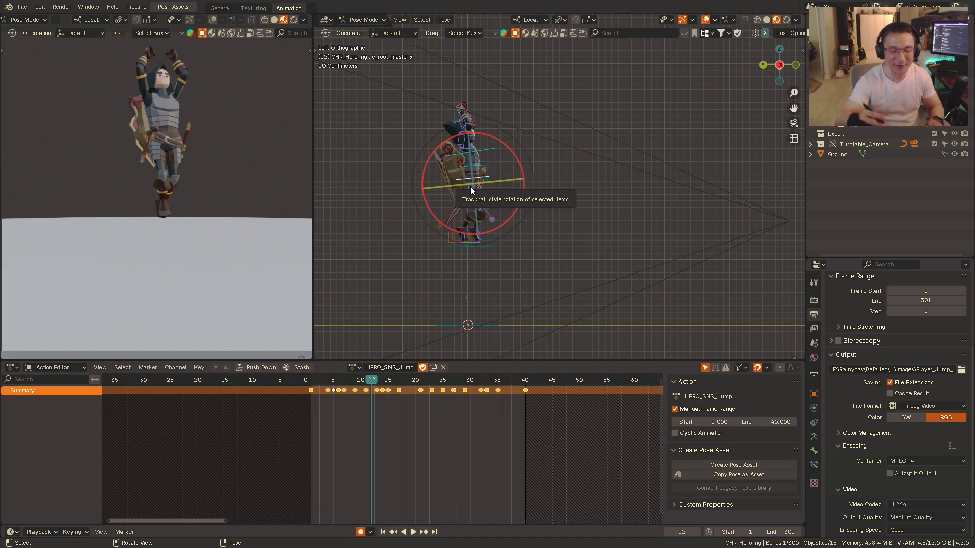
{"action": "left_click_drag", "start_coordinate": [531, 241], "coordinate": [491, 241]}
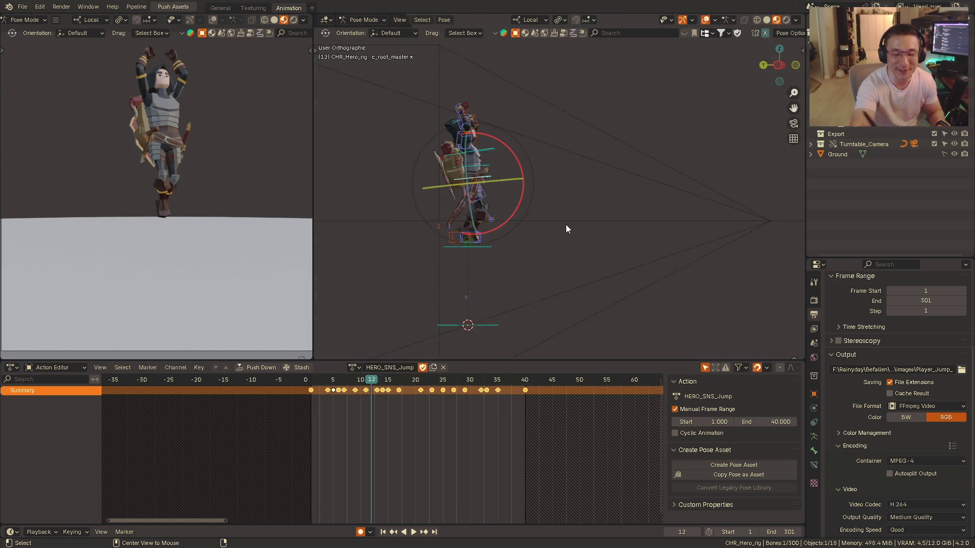
{"action": "scroll", "coordinate": [525, 208], "scroll_direction": "up", "scroll_amount": 2}
{"action": "middle_click_drag", "start_coordinate": [527, 210], "coordinate": [559, 182], "text": "shift"}
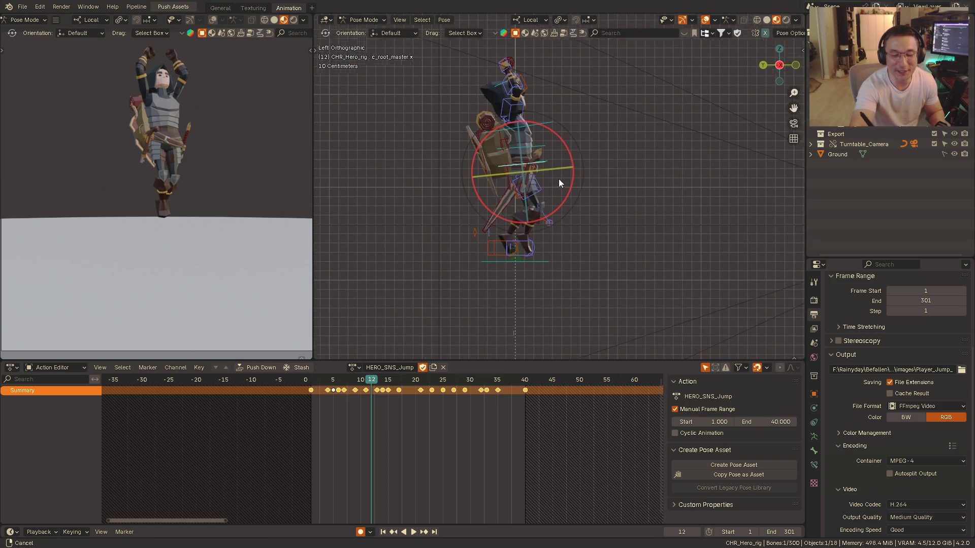
{"action": "scroll", "coordinate": [564, 172], "scroll_direction": "up", "scroll_amount": 2}
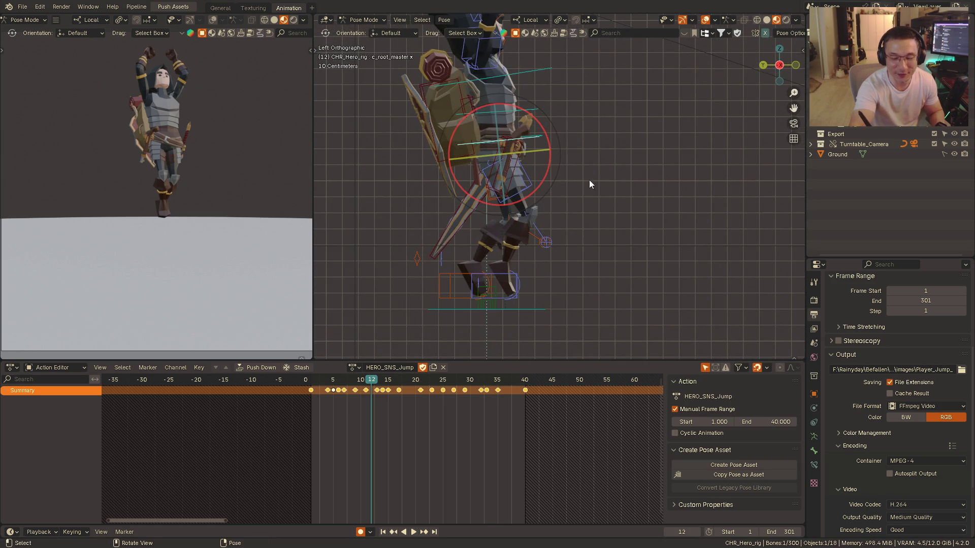
{"action": "scroll", "coordinate": [591, 179], "scroll_direction": "up", "scroll_amount": 1}
{"action": "scroll", "coordinate": [596, 183], "scroll_direction": "down", "scroll_amount": 3}
{"action": "mouse_move", "coordinate": [562, 250]}
{"action": "middle_mouse_down", "text": "shift"}
{"action": "mouse_move", "coordinate": [557, 211]}
{"action": "mouse_move", "coordinate": [567, 196]}
{"action": "middle_mouse_up", "text": "shift"}
{"action": "scroll", "coordinate": [557, 211], "scroll_direction": "up", "scroll_amount": 2}
{"action": "left_click", "coordinate": [597, 182]}
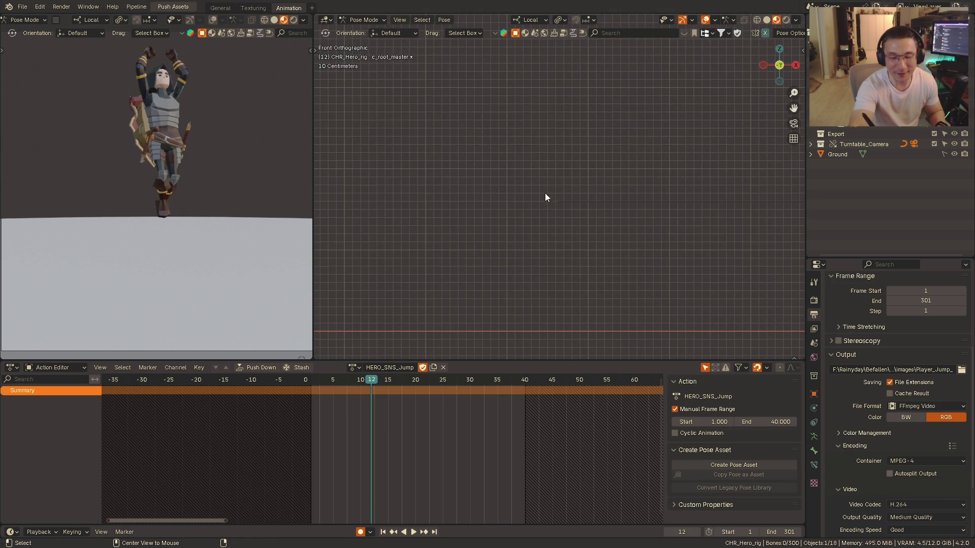
{"action": "scroll", "coordinate": [528, 220], "scroll_direction": "up", "scroll_amount": 1}
{"action": "scroll", "coordinate": [551, 189], "scroll_direction": "up", "scroll_amount": 1}
- Check the feet in front and side orthographic views, then select the right foot IK control
{"action": "key", "text": "KP_1"}
{"action": "scroll", "coordinate": [548, 197], "scroll_direction": "down", "scroll_amount": 3}
{"action": "scroll", "coordinate": [571, 192], "scroll_direction": "up", "scroll_amount": 1}
{"action": "middle_click_drag", "start_coordinate": [571, 196], "coordinate": [459, 213], "text": "shift"}
{"action": "scroll", "coordinate": [555, 177], "scroll_direction": "up", "scroll_amount": 2}
{"action": "scroll", "coordinate": [555, 159], "scroll_direction": "up", "scroll_amount": 3}
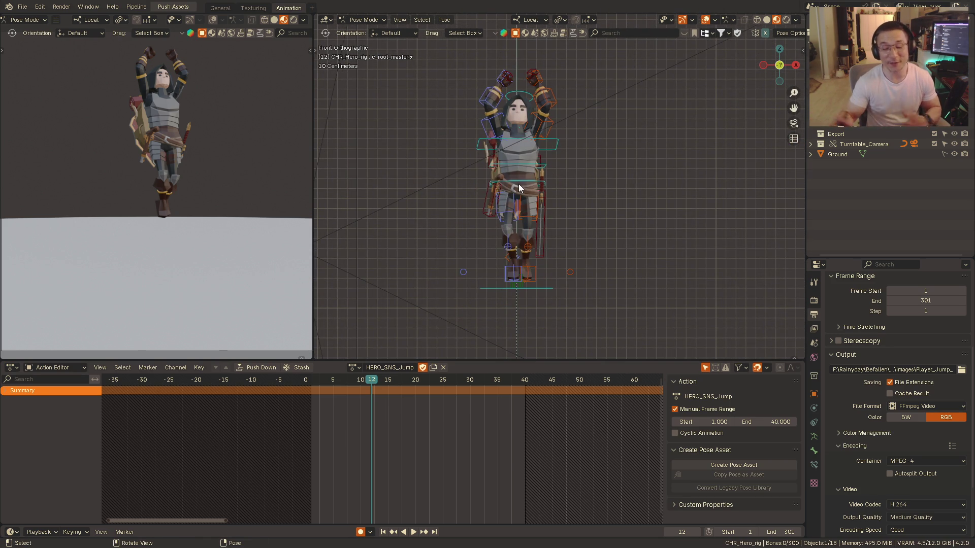
{"action": "key", "text": "ctrl+KP_3"}
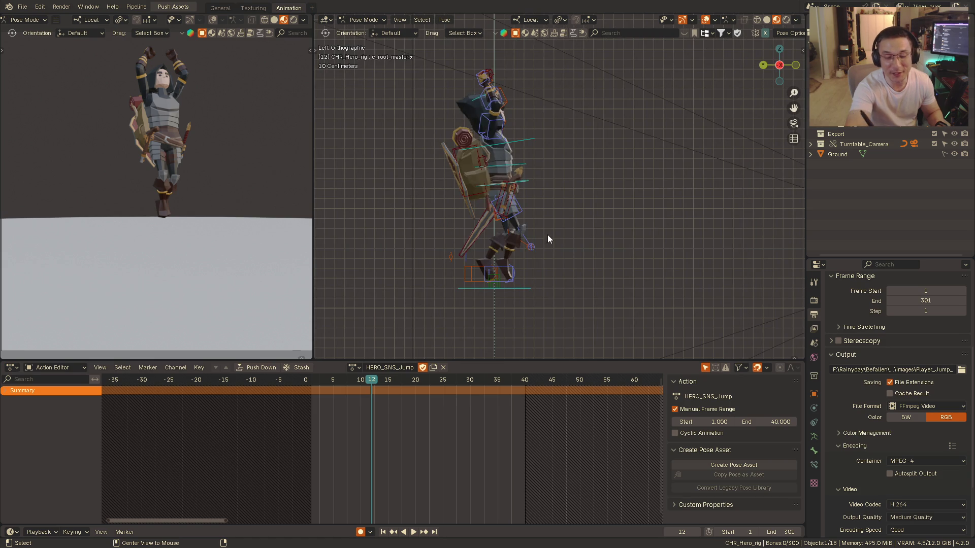
{"action": "key", "text": "KP_1"}
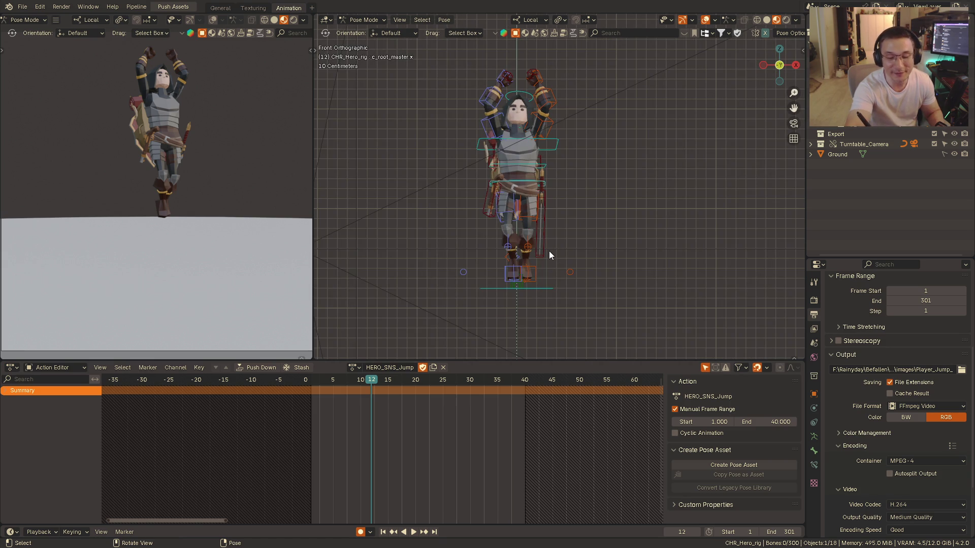
{"action": "scroll", "coordinate": [548, 253], "scroll_direction": "up", "scroll_amount": 3}
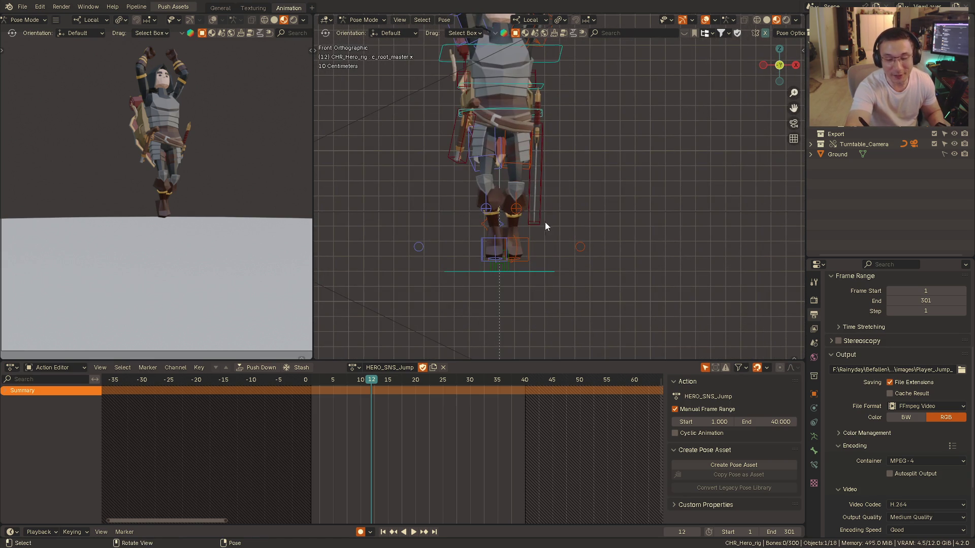
{"action": "left_click", "coordinate": [531, 245]}
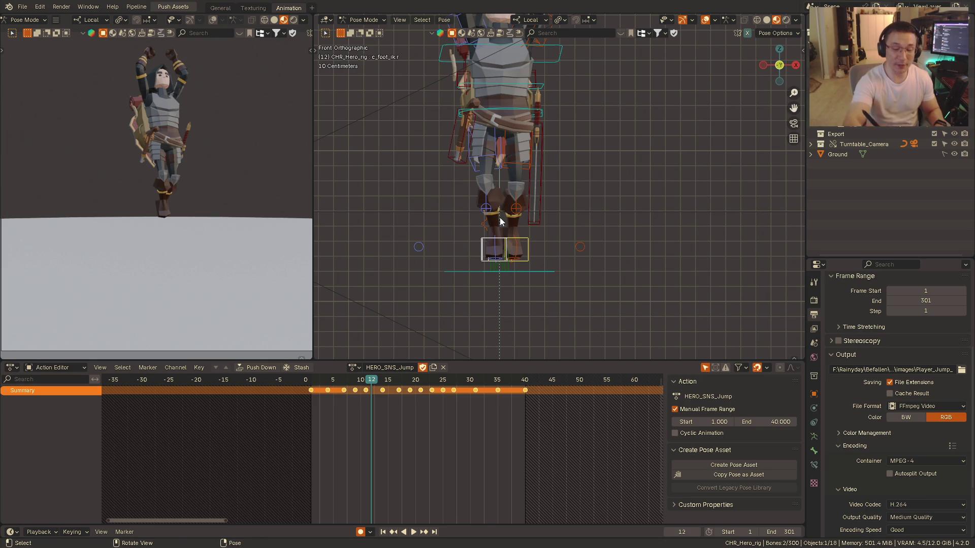
- Orbit around the rig to inspect the frame-12 pose from the side, above and perspective
{"action": "middle_click_drag", "start_coordinate": [501, 217], "coordinate": [514, 212], "text": "alt"}
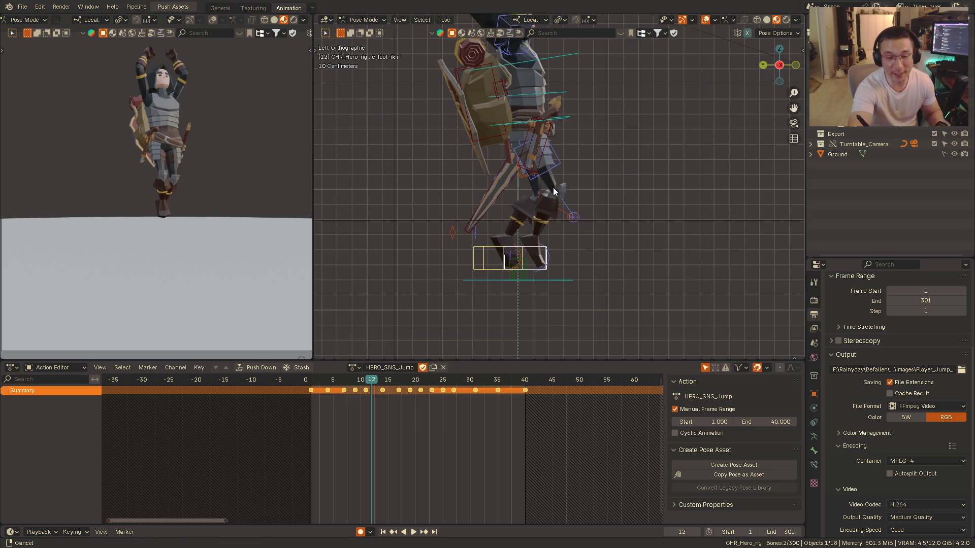
{"action": "middle_click_drag", "start_coordinate": [554, 185], "coordinate": [550, 200], "text": "shift"}
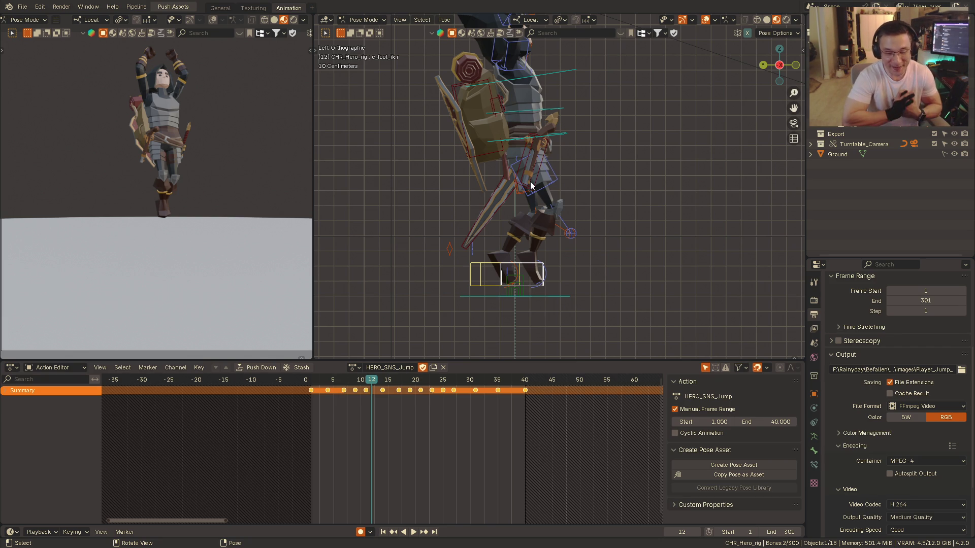
{"action": "mouse_move", "coordinate": [530, 181]}
{"action": "middle_mouse_down"}
{"action": "mouse_move", "coordinate": [522, 218]}
{"action": "mouse_move", "coordinate": [510, 205]}
{"action": "middle_mouse_up"}
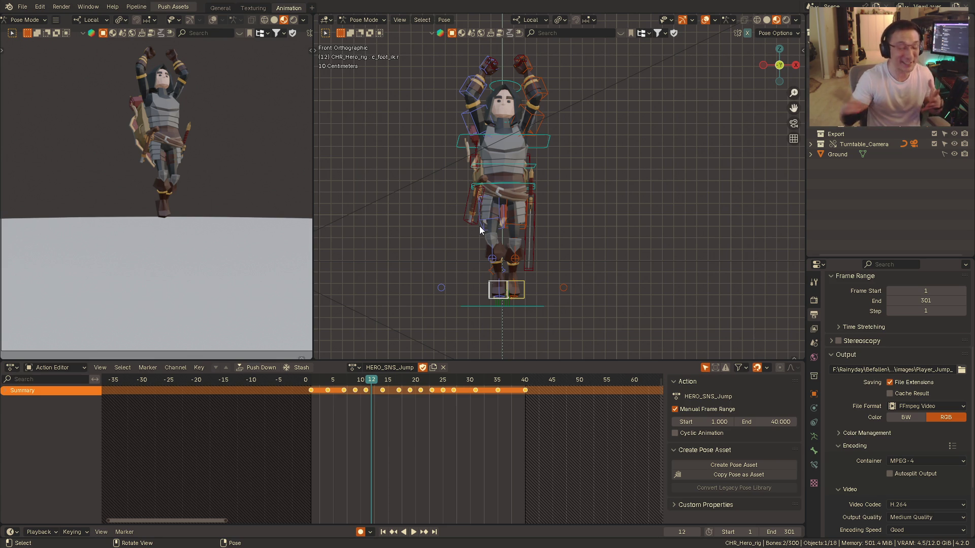
{"action": "mouse_move", "coordinate": [476, 227]}
{"action": "middle_mouse_down", "text": "alt"}
{"action": "mouse_move", "coordinate": [578, 207]}
{"action": "mouse_move", "coordinate": [574, 183]}
{"action": "mouse_move", "coordinate": [505, 173]}
{"action": "middle_mouse_up", "text": "alt"}
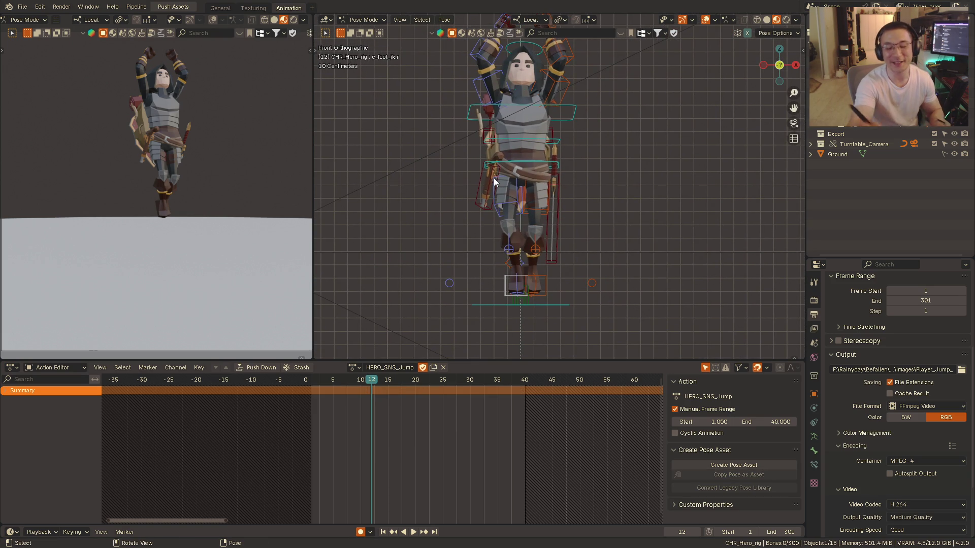
{"action": "mouse_move", "coordinate": [534, 214]}
{"action": "middle_mouse_down"}
{"action": "mouse_move", "coordinate": [545, 185]}
{"action": "mouse_move", "coordinate": [529, 243]}
{"action": "middle_mouse_up"}
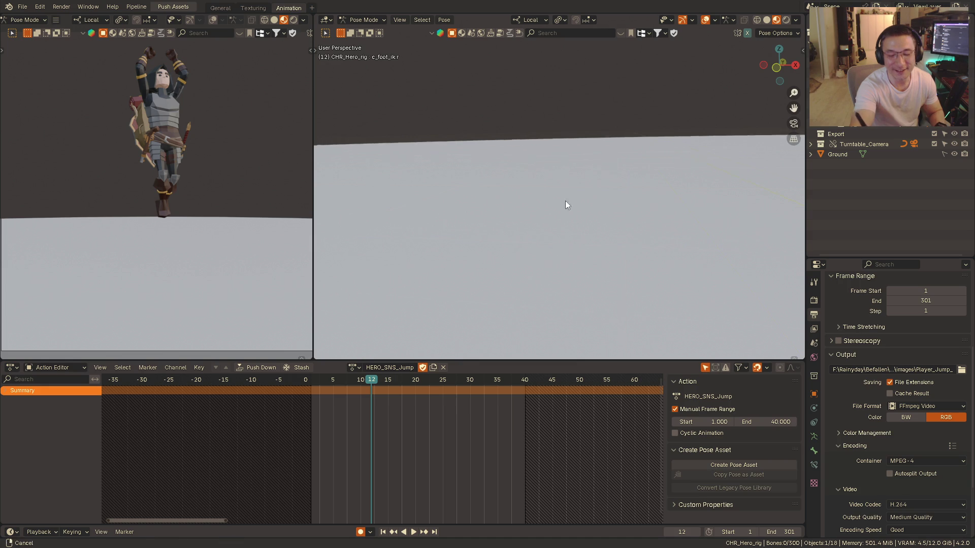
{"action": "mouse_move", "coordinate": [531, 248]}
{"action": "middle_mouse_down"}
{"action": "mouse_move", "coordinate": [645, 156]}
{"action": "mouse_move", "coordinate": [586, 148]}
{"action": "mouse_move", "coordinate": [615, 159]}
{"action": "mouse_move", "coordinate": [445, 218]}
{"action": "middle_mouse_up"}
{"action": "scroll", "coordinate": [564, 167], "scroll_direction": "up", "scroll_amount": 2}
{"action": "scroll", "coordinate": [592, 158], "scroll_direction": "up", "scroll_amount": 2}
{"action": "scroll", "coordinate": [564, 161], "scroll_direction": "up", "scroll_amount": 2}
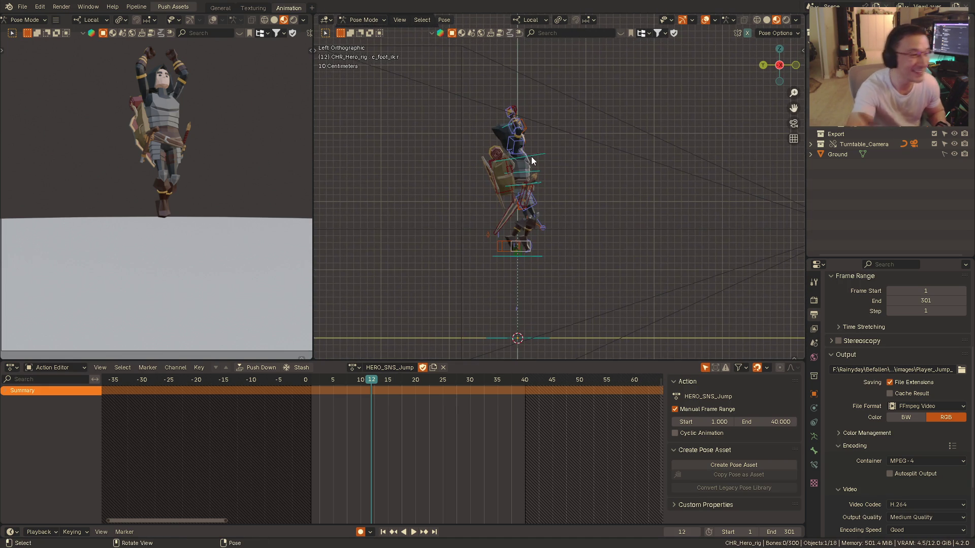
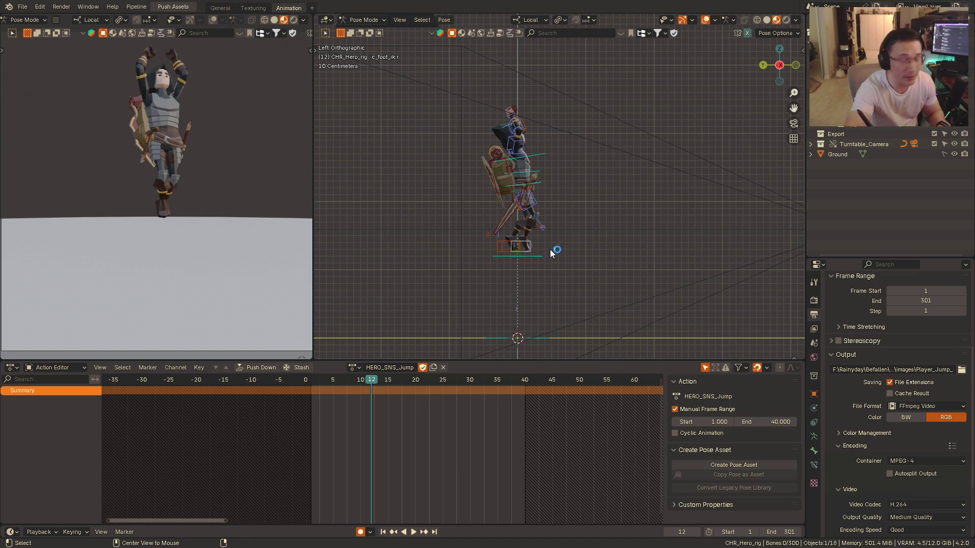
- Review the jump from the front, playing HERO_SNS_Jump from its first frame
{"action": "mouse_move", "coordinate": [523, 229]}
{"action": "middle_mouse_down", "text": "alt"}
{"action": "mouse_move", "coordinate": [519, 220]}
{"action": "mouse_move", "coordinate": [613, 222]}
{"action": "middle_mouse_up", "text": "alt"}
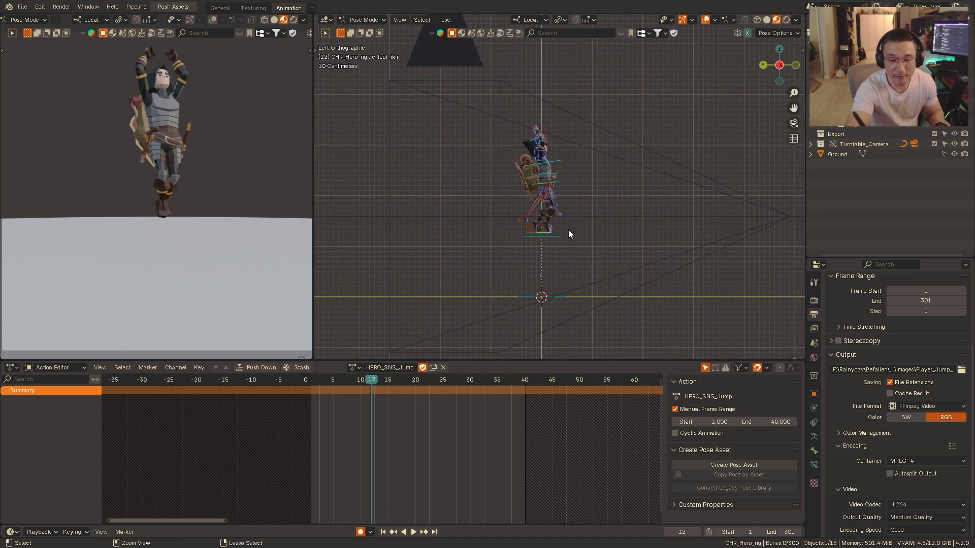
{"action": "scroll", "coordinate": [582, 185], "scroll_direction": "up", "scroll_amount": 2}
{"action": "scroll", "coordinate": [577, 197], "scroll_direction": "up", "scroll_amount": 1}
{"action": "mouse_move", "coordinate": [577, 201]}
{"action": "middle_mouse_down"}
{"action": "mouse_move", "coordinate": [541, 223]}
{"action": "mouse_move", "coordinate": [547, 228]}
{"action": "middle_mouse_up"}
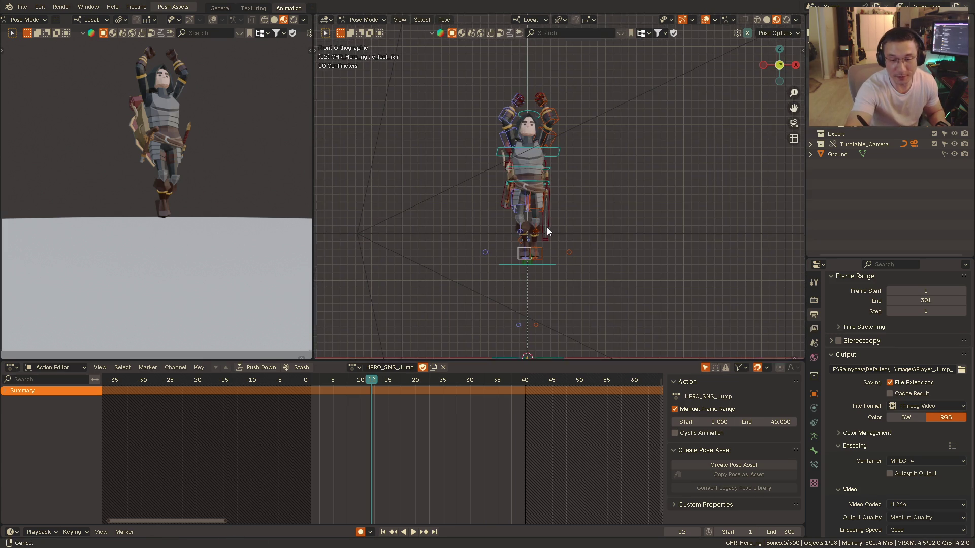
{"action": "left_click", "coordinate": [318, 381]}
{"action": "key", "text": "space"}
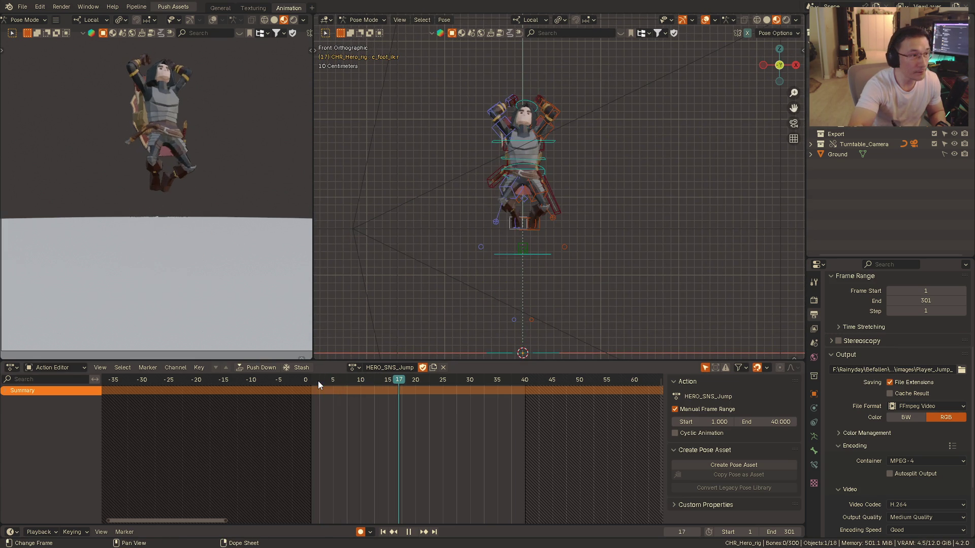
{"action": "key", "text": "space"}
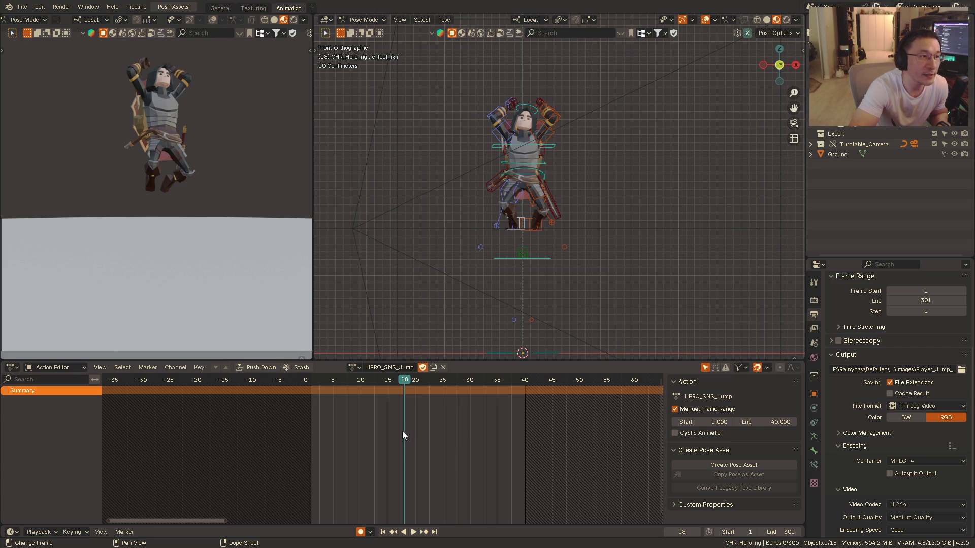
- Replay the jump several times from a side view, pausing mid-jump to inspect the pose
{"action": "mouse_move", "coordinate": [534, 251]}
{"action": "middle_mouse_down"}
{"action": "mouse_move", "coordinate": [536, 243]}
{"action": "mouse_move", "coordinate": [520, 270]}
{"action": "middle_mouse_up"}
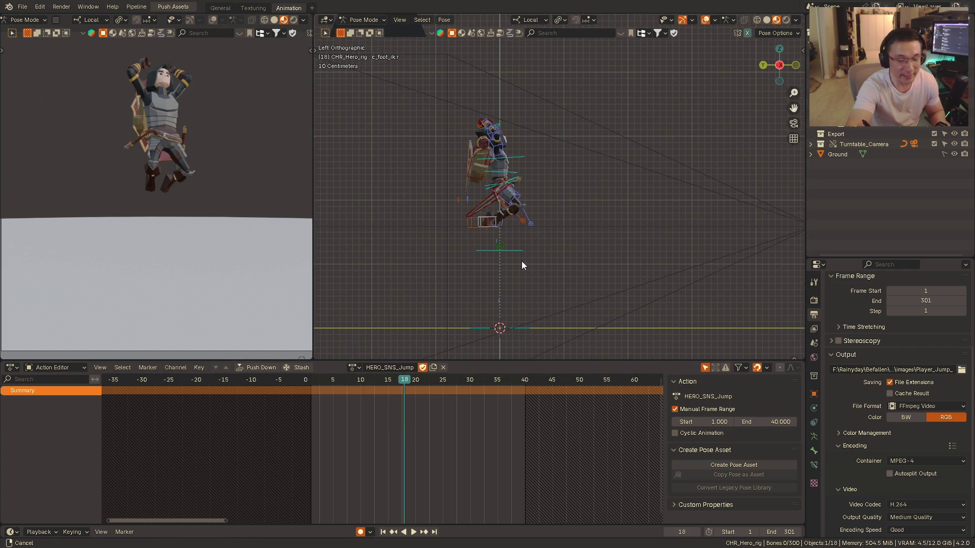
{"action": "mouse_move", "coordinate": [520, 265]}
{"action": "middle_mouse_down"}
{"action": "mouse_move", "coordinate": [545, 243]}
{"action": "mouse_move", "coordinate": [605, 235]}
{"action": "middle_mouse_up"}
{"action": "left_click", "coordinate": [317, 382]}
{"action": "key", "text": "space"}
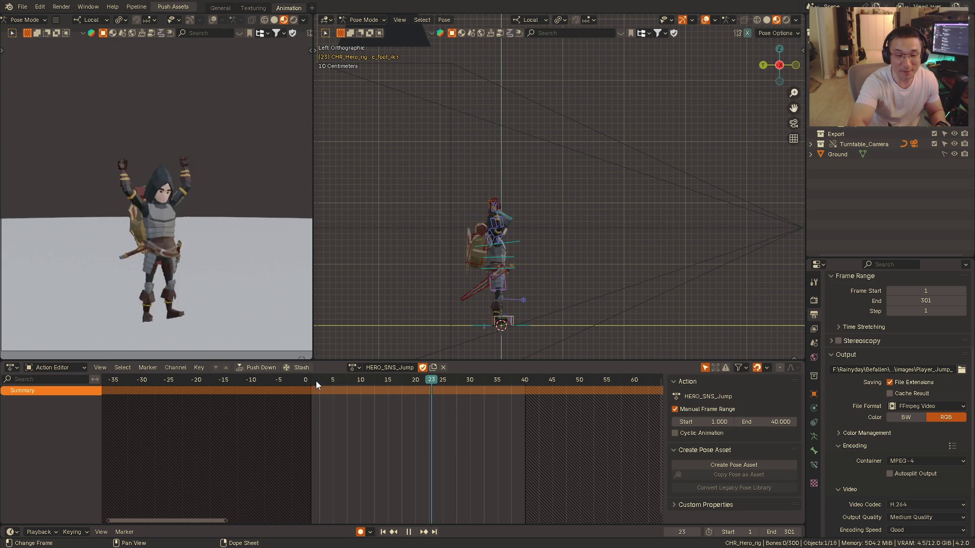
{"action": "key", "text": "space"}
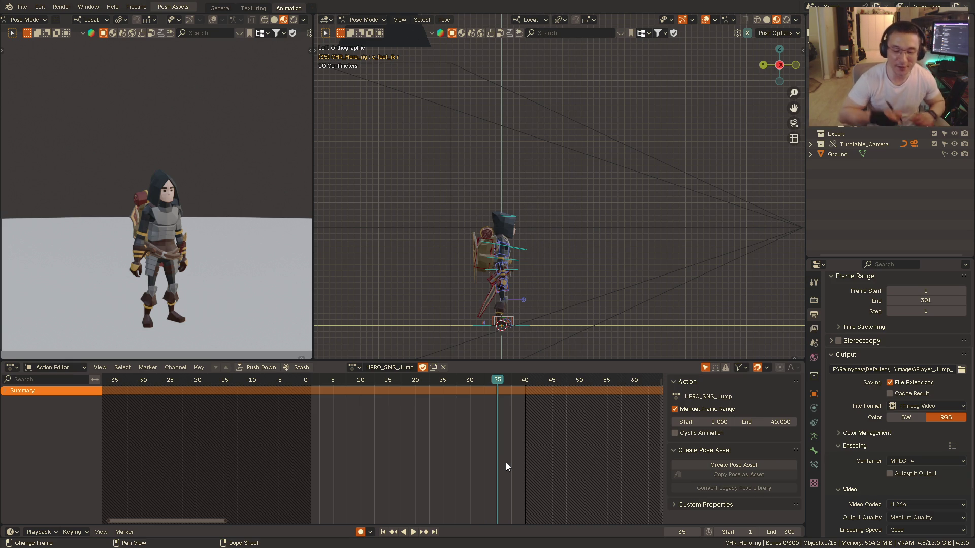
{"action": "left_click", "coordinate": [315, 378]}
{"action": "key", "text": "space"}
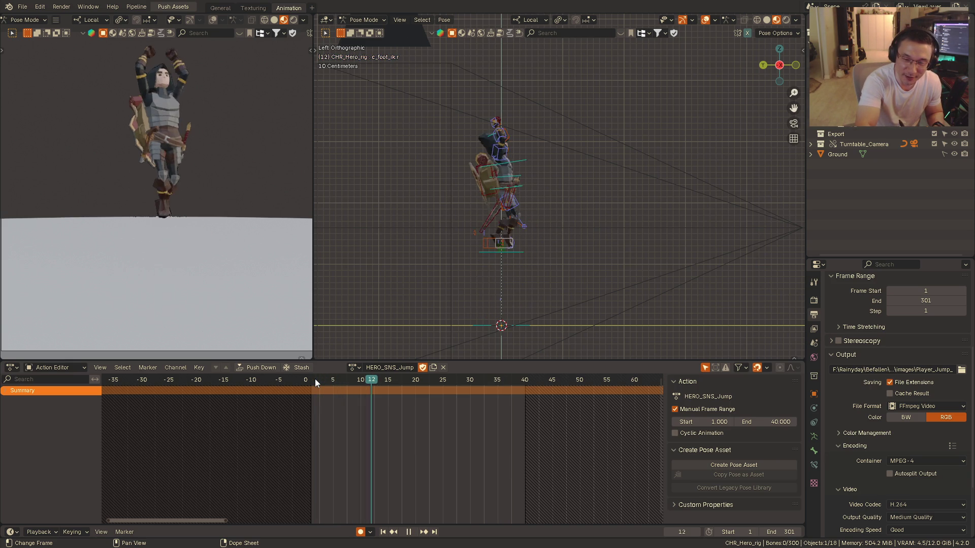
{"action": "left_click", "coordinate": [315, 379]}
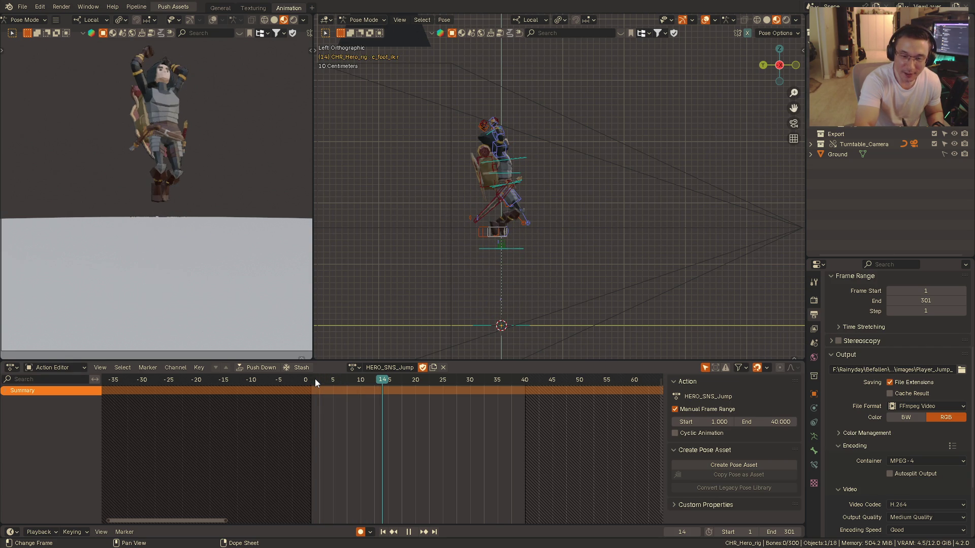
{"action": "key", "text": "space"}
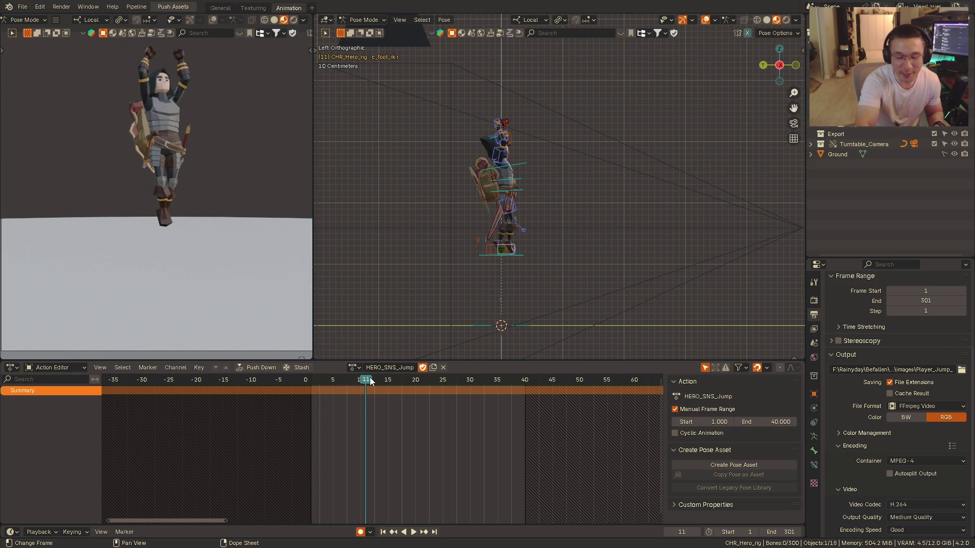
- Replay the jump from a closer front view and stop it mid-air
{"action": "mouse_move", "coordinate": [531, 216]}
{"action": "middle_mouse_down", "text": "alt"}
{"action": "mouse_move", "coordinate": [481, 229]}
{"action": "mouse_move", "coordinate": [519, 226]}
{"action": "mouse_move", "coordinate": [486, 257]}
{"action": "middle_mouse_up", "text": "alt"}
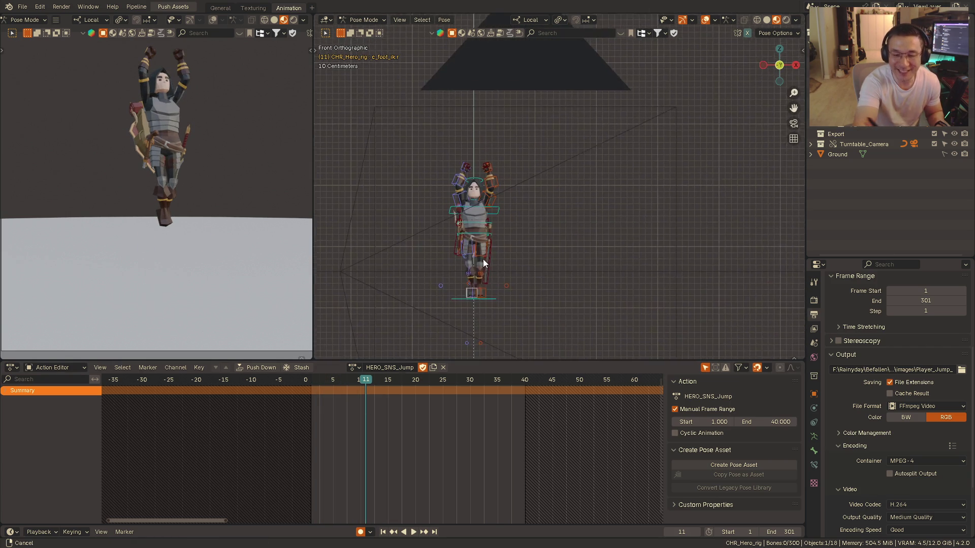
{"action": "scroll", "coordinate": [522, 213], "scroll_direction": "up", "scroll_amount": 3}
{"action": "middle_click_drag", "start_coordinate": [521, 214], "coordinate": [583, 178], "text": "shift"}
{"action": "scroll", "coordinate": [583, 179], "scroll_direction": "down", "scroll_amount": 1}
{"action": "key", "text": "space"}
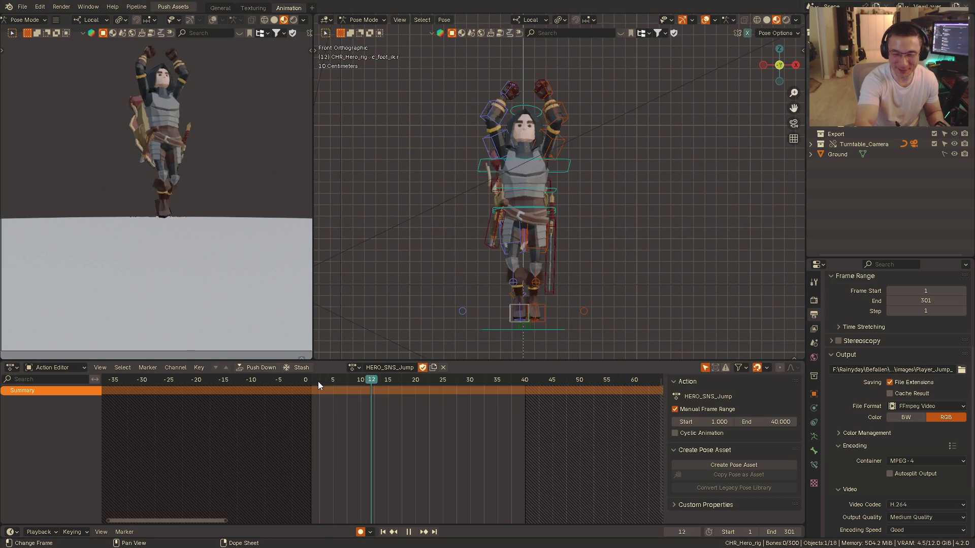
{"action": "key", "text": "space"}
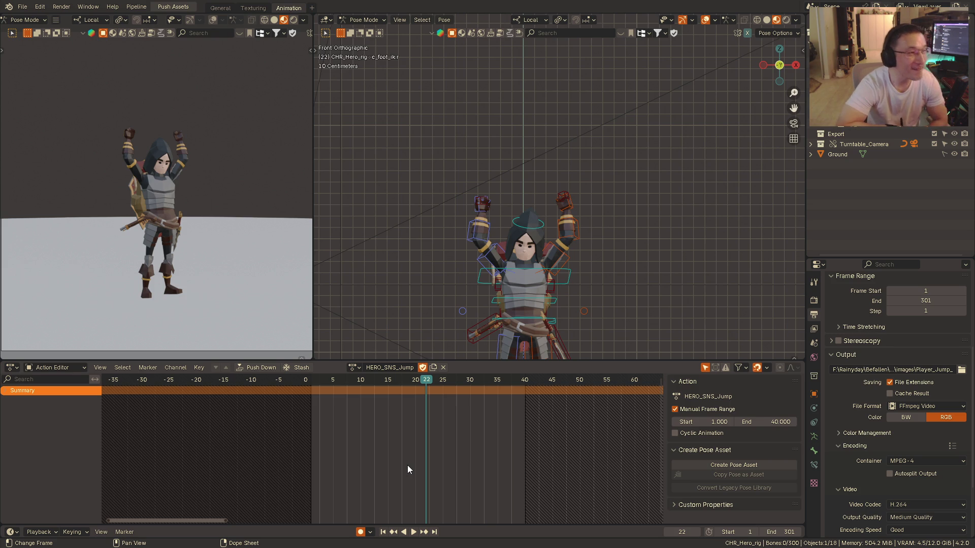
{"action": "left_click", "coordinate": [323, 380]}
{"action": "key", "text": "space"}
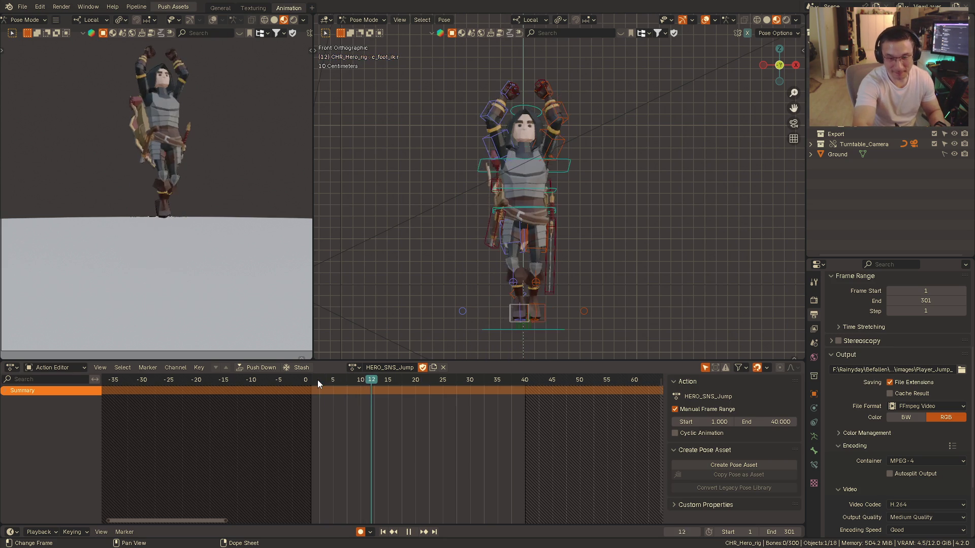
{"action": "key", "text": "space"}
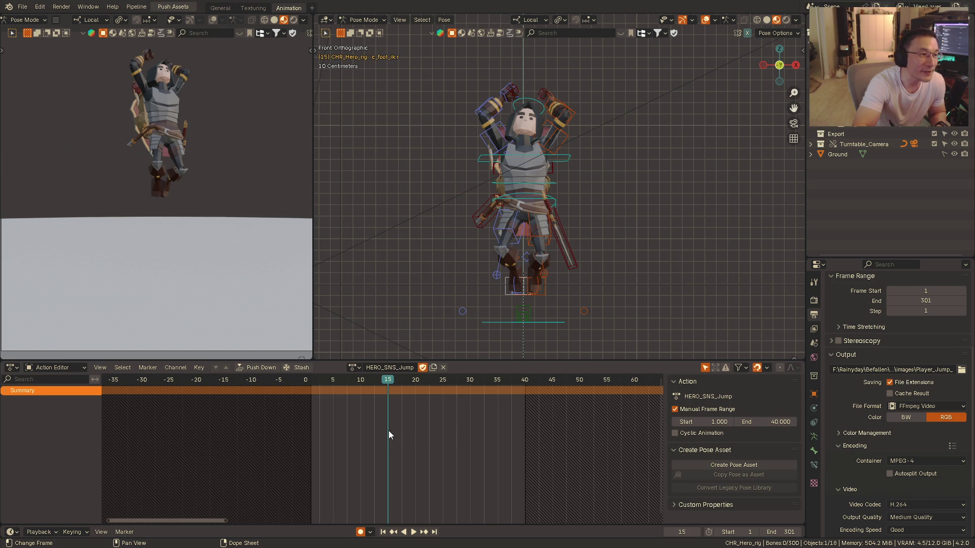
- Orbit between both side views to inspect the paused jump pose
{"action": "key", "text": "KP_3"}
{"action": "middle_click_drag", "start_coordinate": [511, 254], "coordinate": [575, 234]}
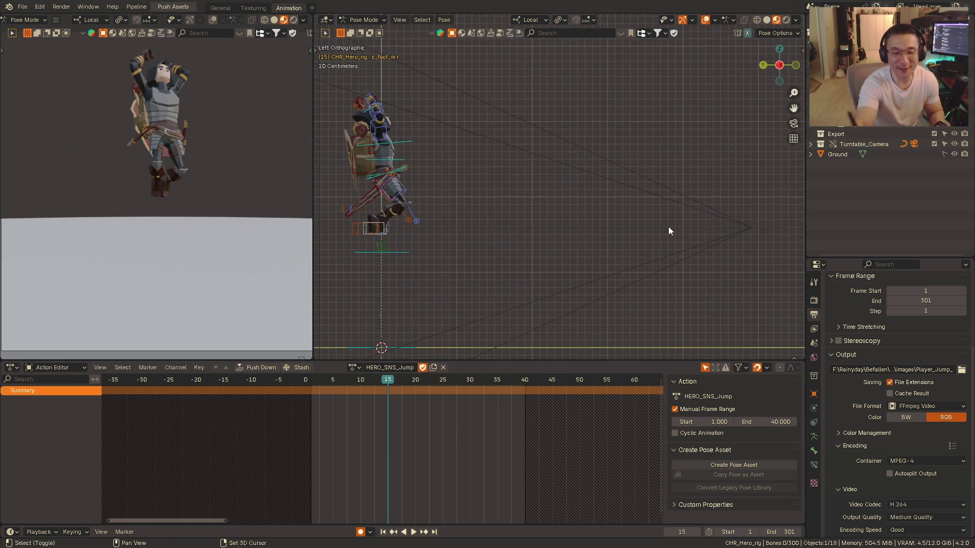
{"action": "middle_click_drag", "start_coordinate": [575, 237], "coordinate": [533, 242]}
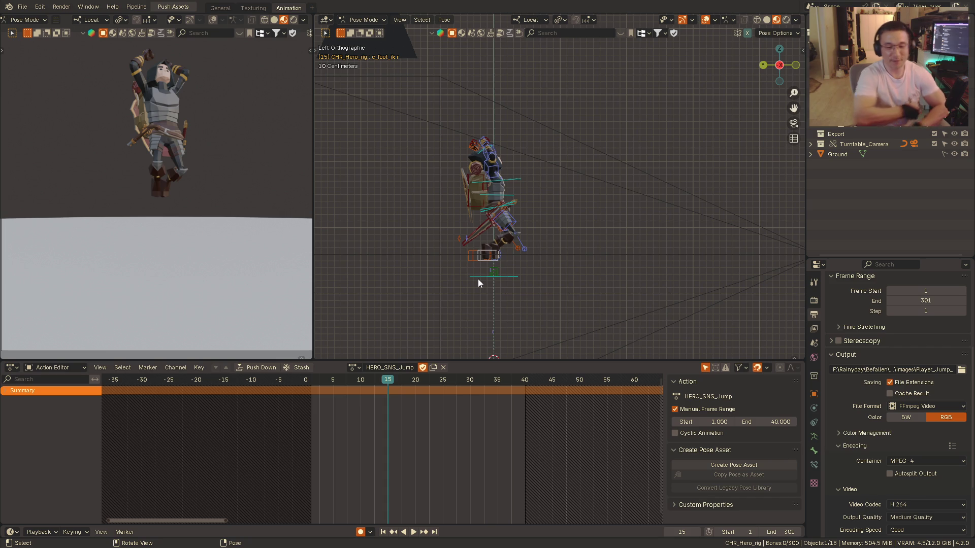
{"action": "mouse_move", "coordinate": [478, 279]}
{"action": "middle_mouse_down", "text": "alt"}
{"action": "mouse_move", "coordinate": [532, 247]}
{"action": "mouse_move", "coordinate": [483, 229]}
{"action": "mouse_move", "coordinate": [553, 246]}
{"action": "middle_mouse_up", "text": "alt"}
{"action": "mouse_move", "coordinate": [457, 333]}
{"action": "middle_mouse_down", "text": "shift"}
{"action": "mouse_move", "coordinate": [495, 294]}
{"action": "mouse_move", "coordinate": [481, 256]}
{"action": "middle_mouse_up", "text": "shift"}
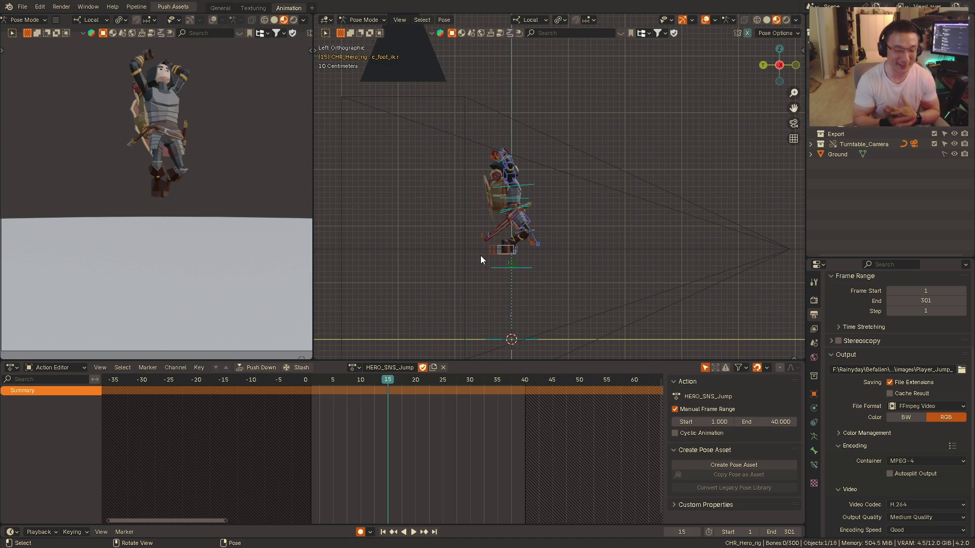
{"action": "middle_click_drag", "start_coordinate": [495, 264], "coordinate": [532, 230]}
{"action": "scroll", "coordinate": [551, 205], "scroll_direction": "up", "scroll_amount": 4}
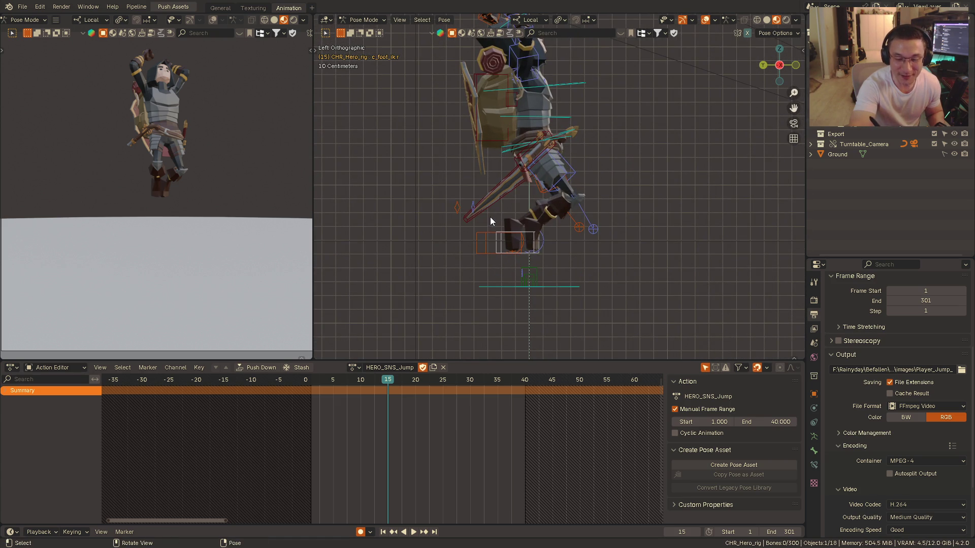
- Select the foot IK controls and replay the jump from front and side until the hero lands
{"action": "left_click", "coordinate": [506, 227]}
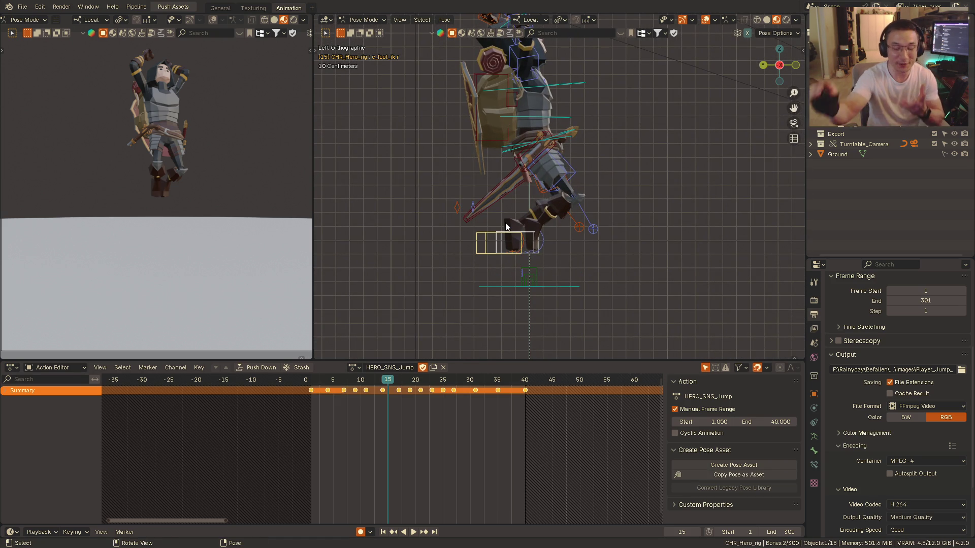
{"action": "scroll", "coordinate": [596, 212], "scroll_direction": "down", "scroll_amount": 3}
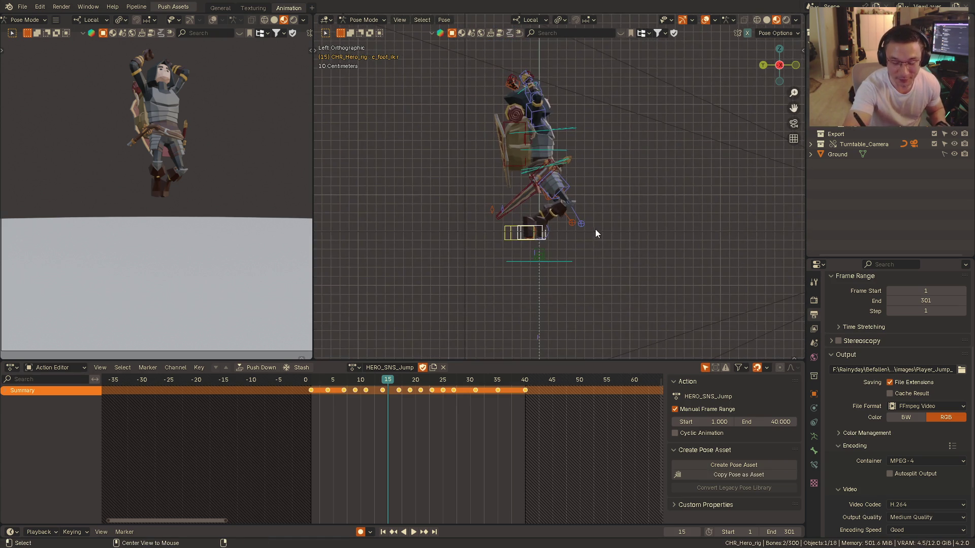
{"action": "key", "text": "KP_1"}
{"action": "left_click", "coordinate": [315, 381]}
{"action": "key", "text": "space"}
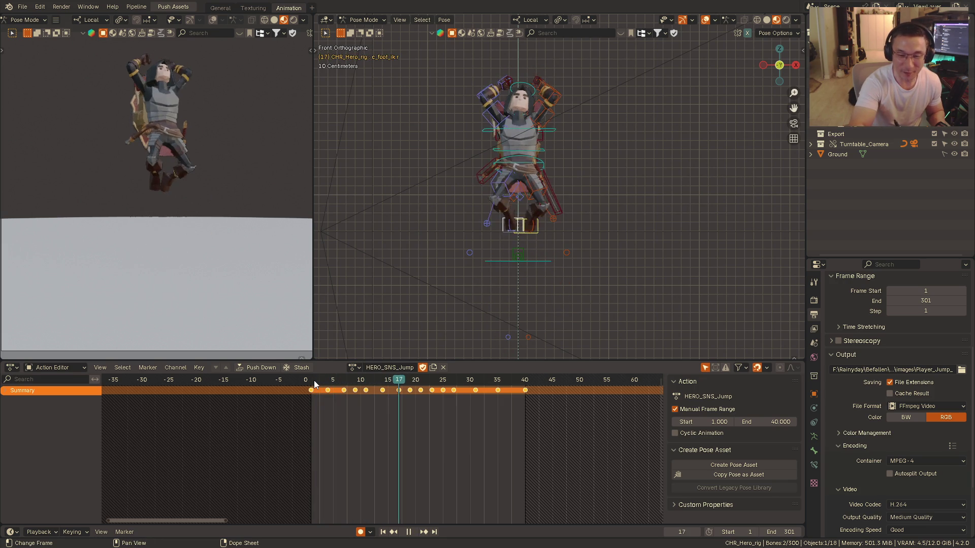
{"action": "key", "text": "space"}
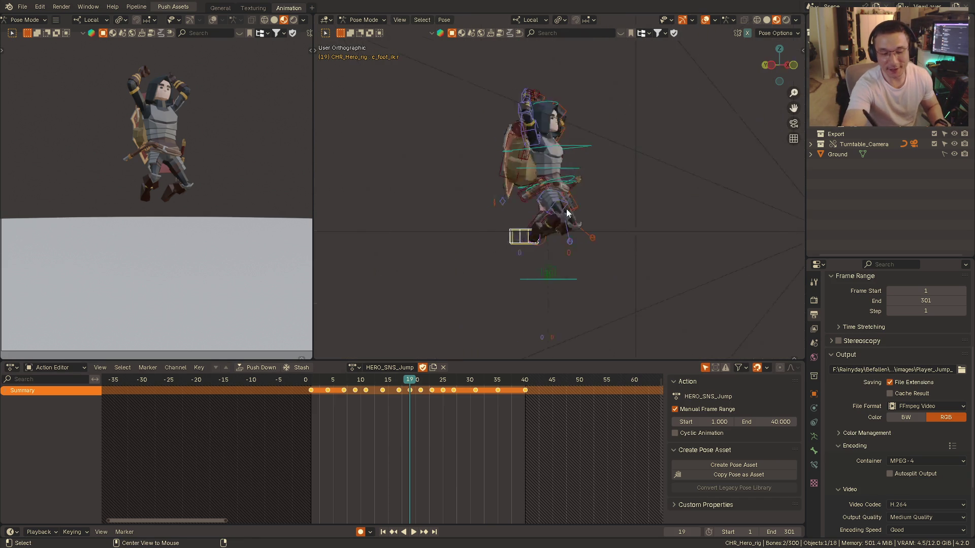
{"action": "mouse_move", "coordinate": [475, 216]}
{"action": "middle_mouse_down", "text": "alt"}
{"action": "mouse_move", "coordinate": [588, 210]}
{"action": "mouse_move", "coordinate": [571, 196]}
{"action": "middle_mouse_up", "text": "alt"}
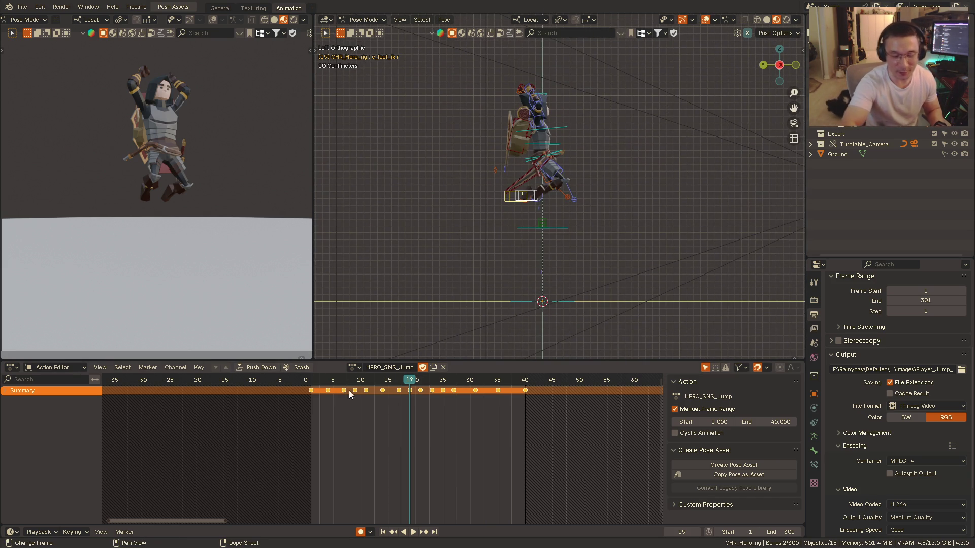
{"action": "left_click", "coordinate": [313, 380]}
{"action": "key", "text": "space"}
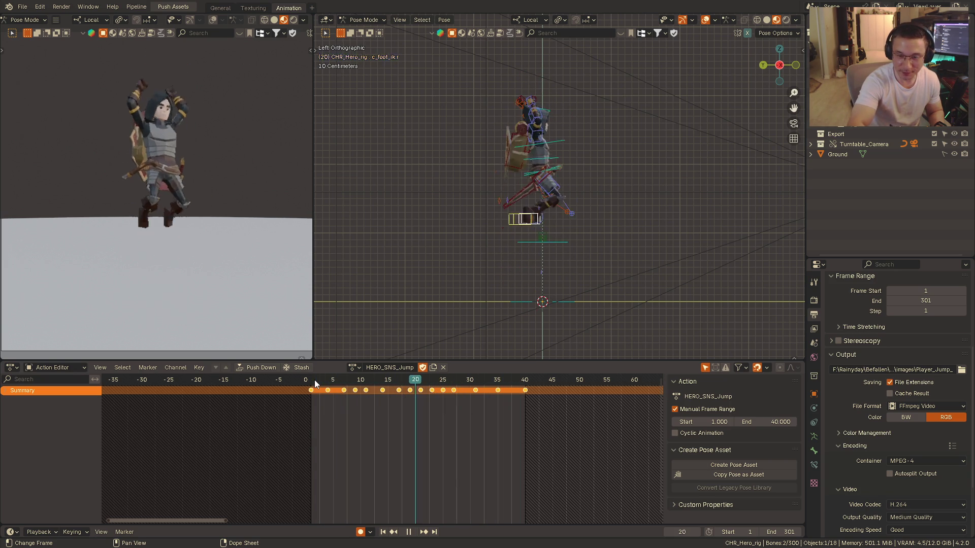
{"action": "key", "text": "space"}
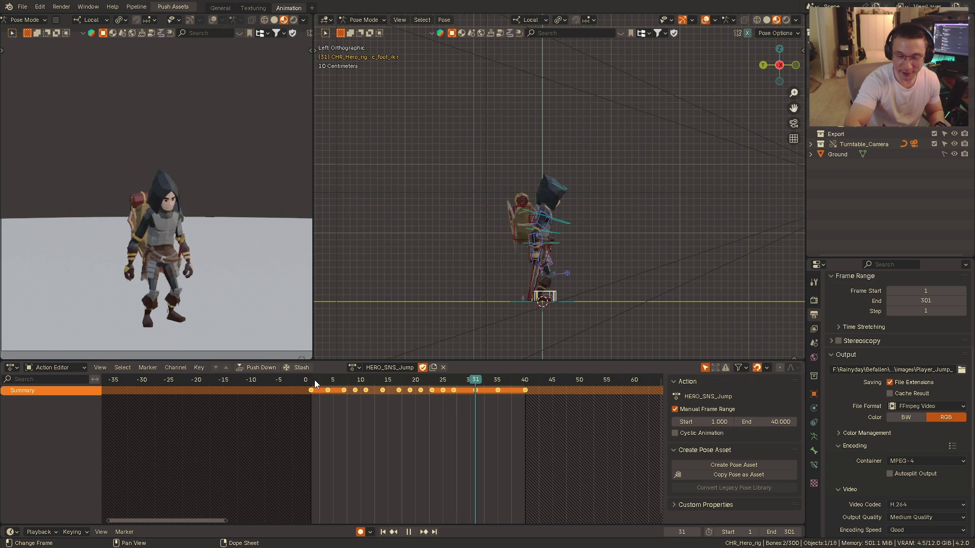
{"action": "middle_click_drag", "start_coordinate": [526, 249], "coordinate": [535, 235], "text": "alt"}
{"action": "left_click", "coordinate": [318, 380]}
{"action": "key", "text": "space"}
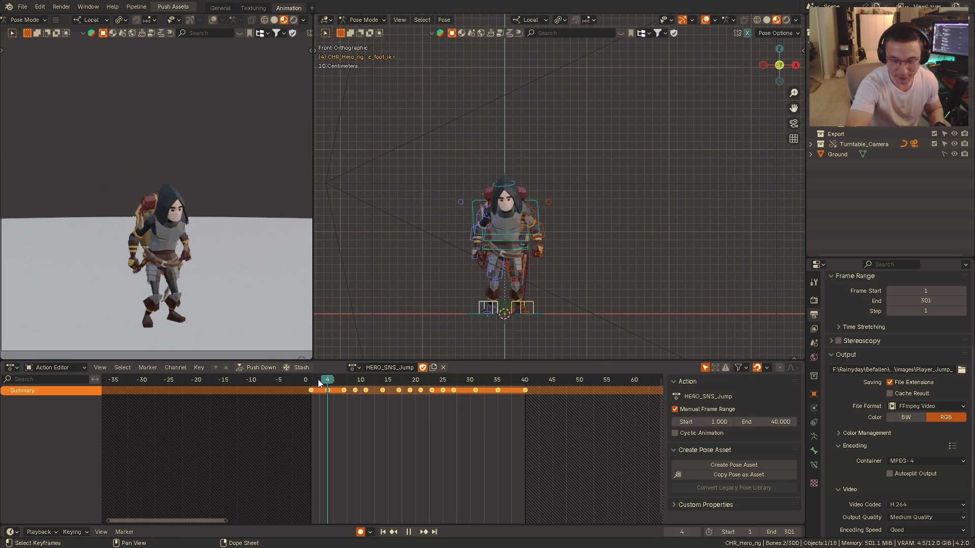
{"action": "key", "text": "space"}
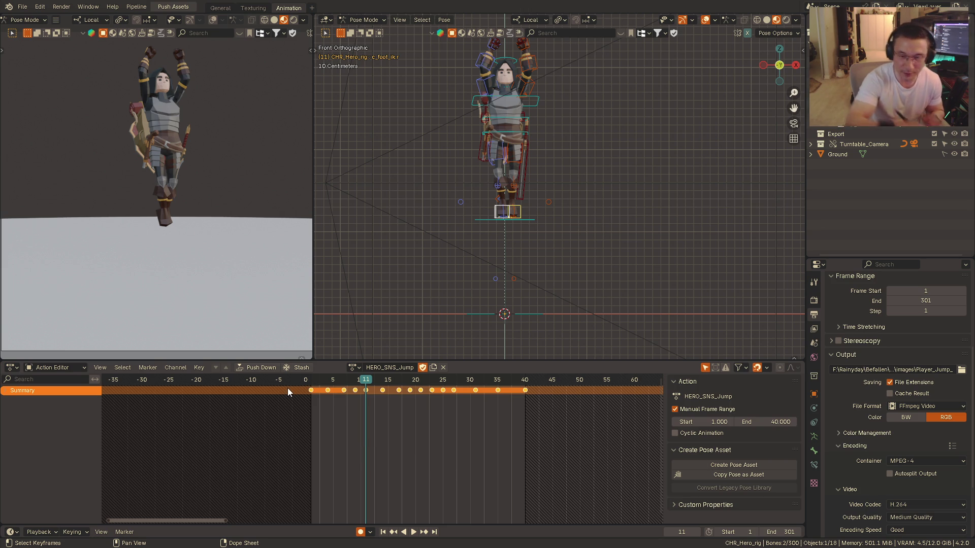
{"action": "key", "text": "space"}
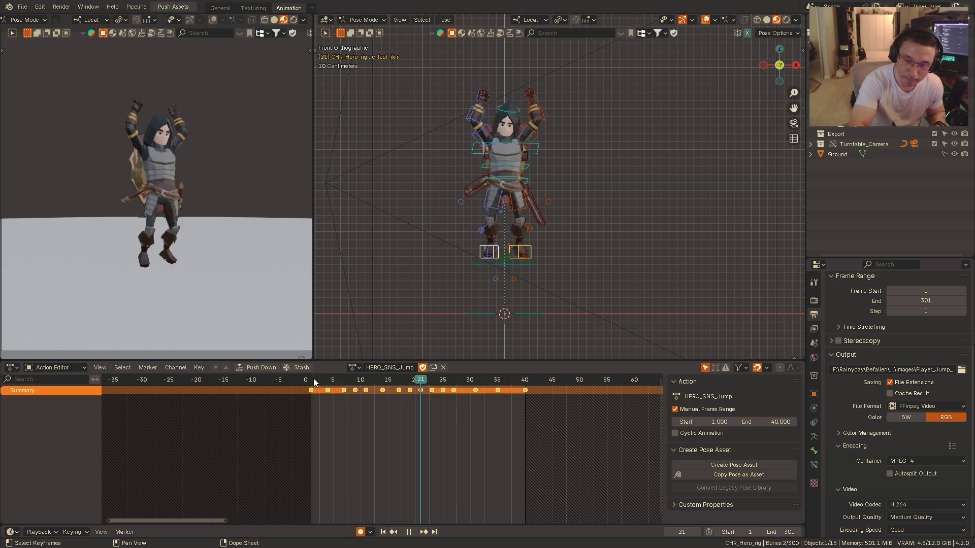
{"action": "key", "text": "space"}
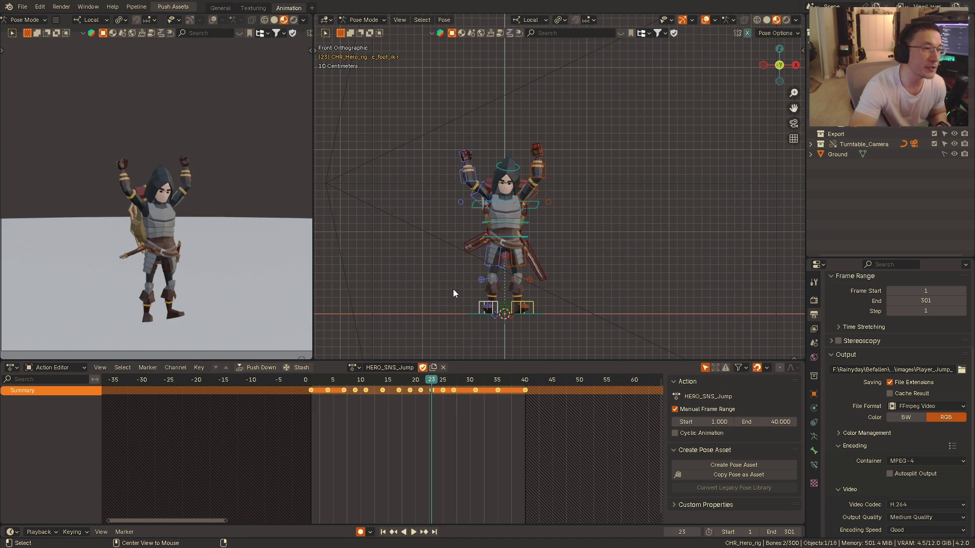
{"action": "middle_click_drag", "start_coordinate": [467, 264], "coordinate": [520, 252], "text": "alt"}
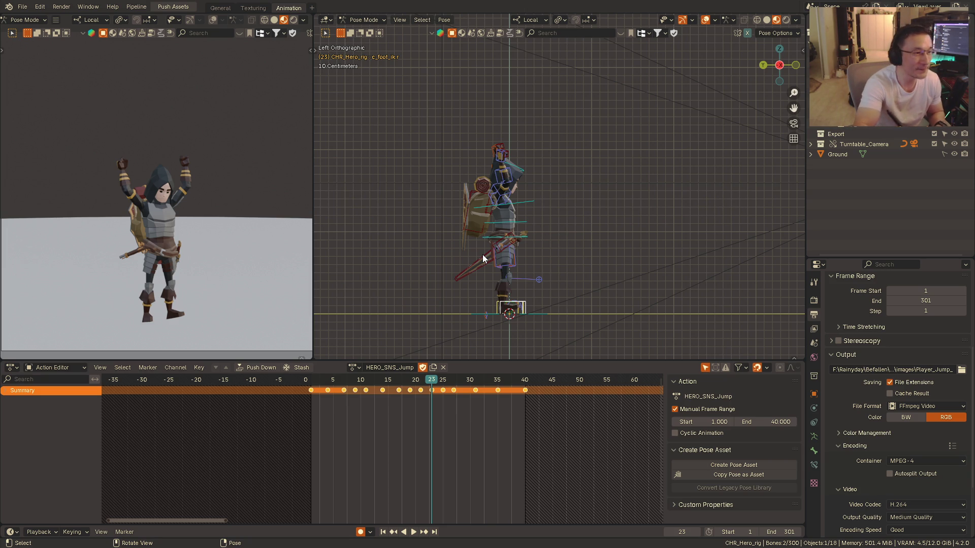
{"action": "key", "text": "KP_1"}
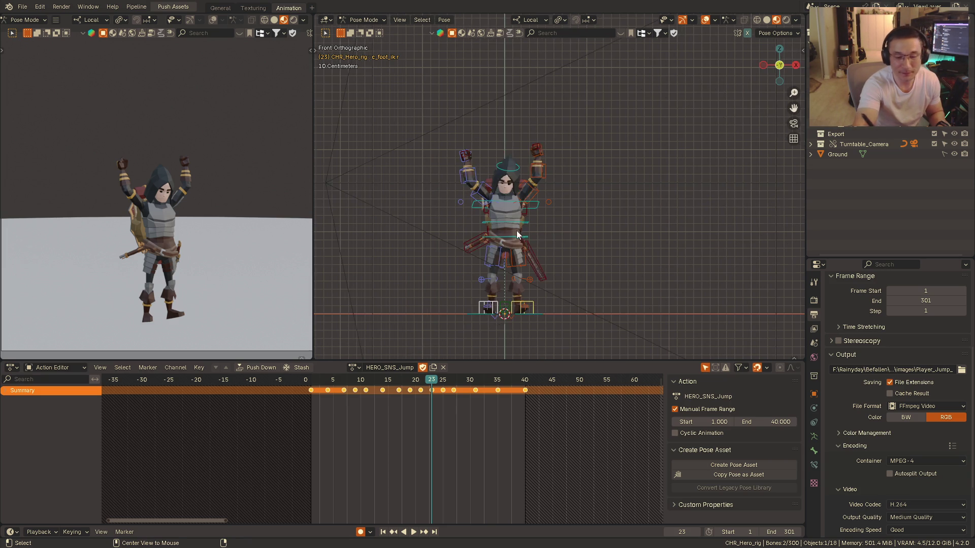
{"action": "middle_click_drag", "start_coordinate": [516, 229], "coordinate": [542, 208], "text": "shift"}
{"action": "key", "text": "space"}
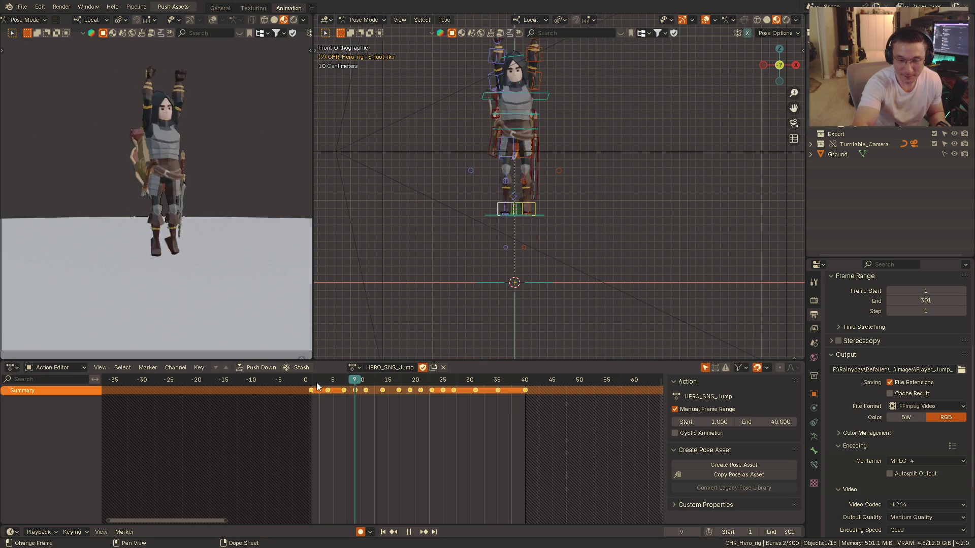
{"action": "key", "text": "space"}
{"action": "key", "text": "space"}
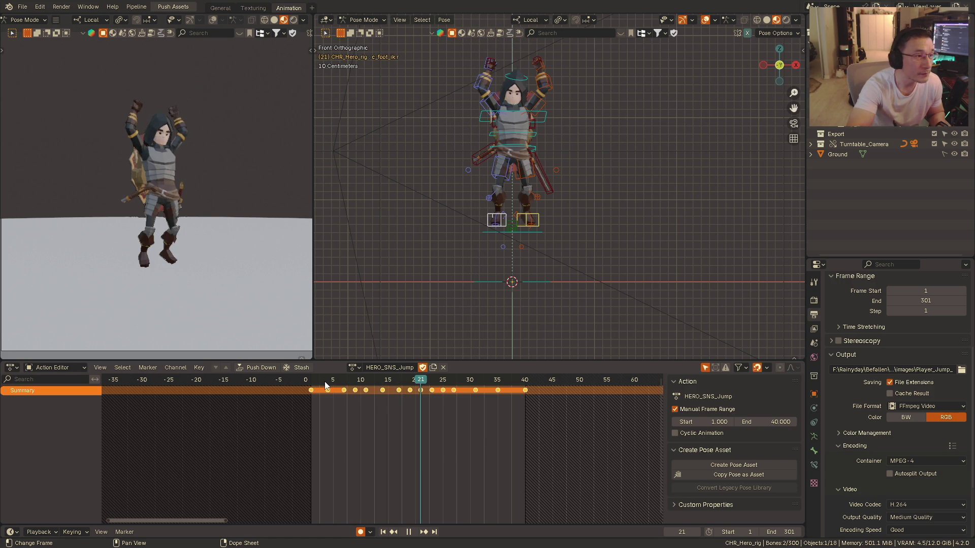
{"action": "key", "text": "space"}
{"action": "key", "text": "ctrl+KP_3"}
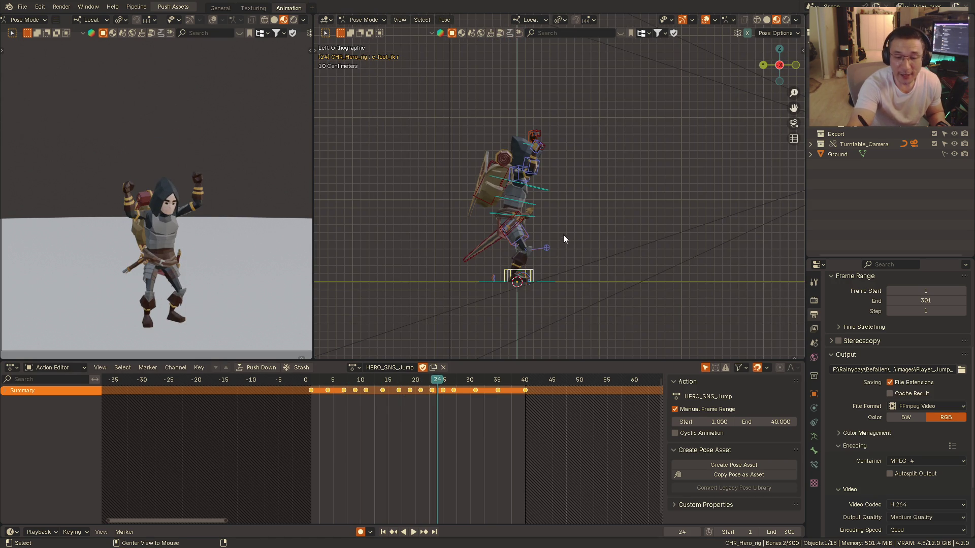
{"action": "key", "text": "KP_1"}
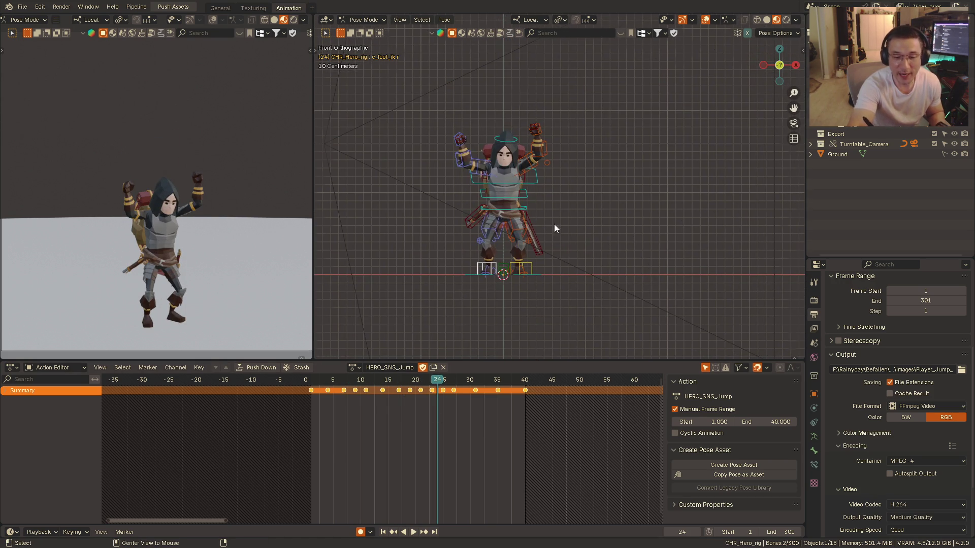
{"action": "middle_click_drag", "start_coordinate": [541, 225], "coordinate": [549, 206], "text": "alt"}
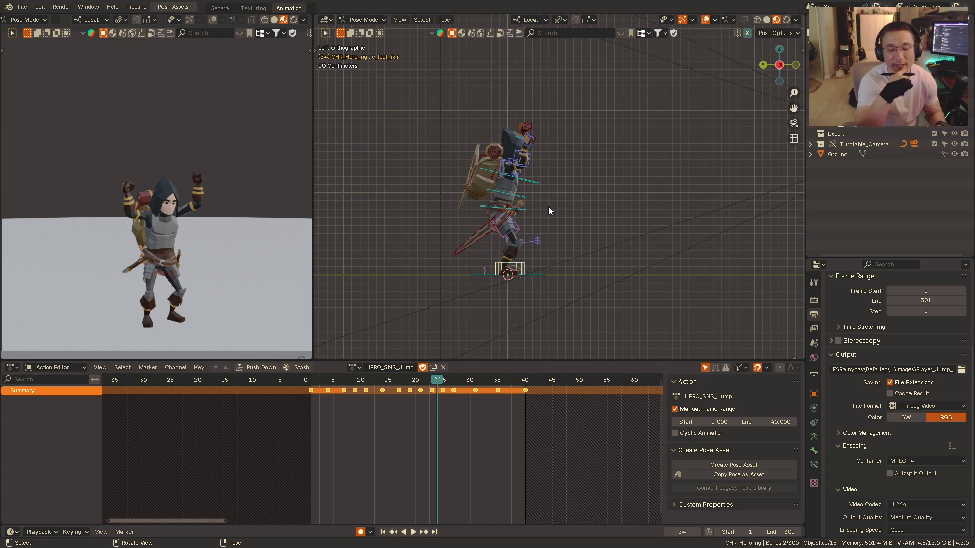
{"action": "middle_click_drag", "start_coordinate": [549, 206], "coordinate": [560, 181], "text": "alt"}
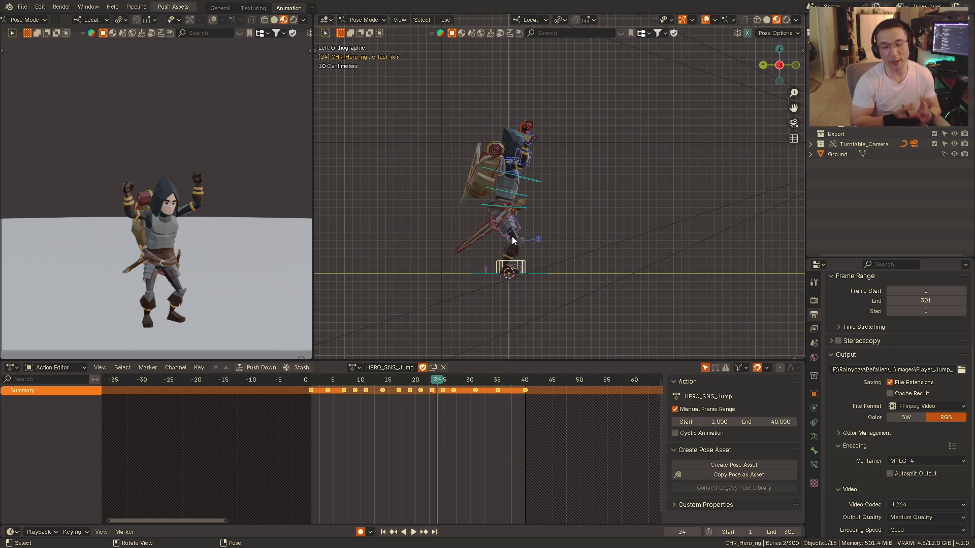
{"action": "middle_click_drag", "start_coordinate": [512, 236], "coordinate": [415, 248]}
{"action": "mouse_move", "coordinate": [491, 220]}
{"action": "middle_mouse_down", "text": "alt"}
{"action": "mouse_move", "coordinate": [533, 212]}
{"action": "mouse_move", "coordinate": [509, 196]}
{"action": "middle_mouse_up", "text": "alt"}
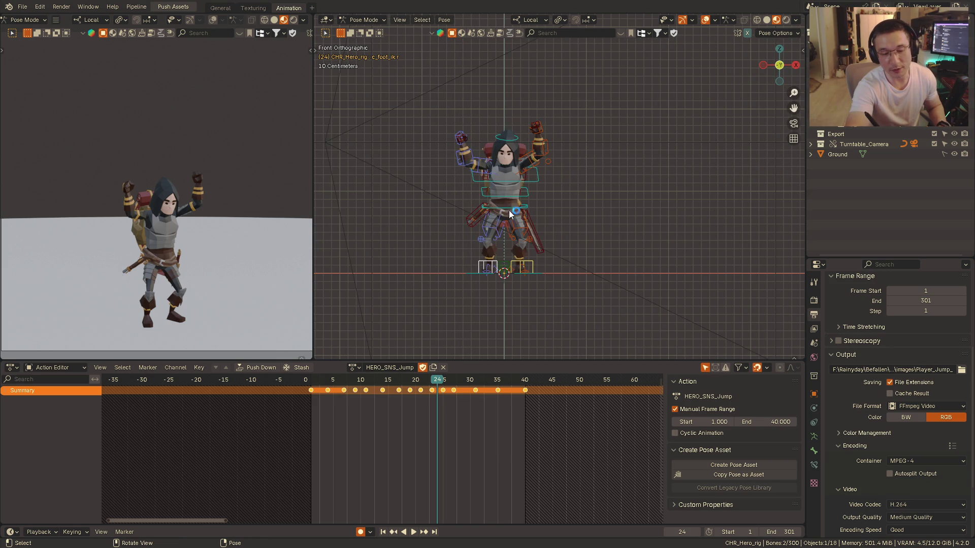
{"action": "scroll", "coordinate": [518, 186], "scroll_direction": "up", "scroll_amount": 1}
{"action": "scroll", "coordinate": [517, 186], "scroll_direction": "up", "scroll_amount": 1}
{"action": "middle_click_drag", "start_coordinate": [523, 181], "coordinate": [548, 176], "text": "alt"}
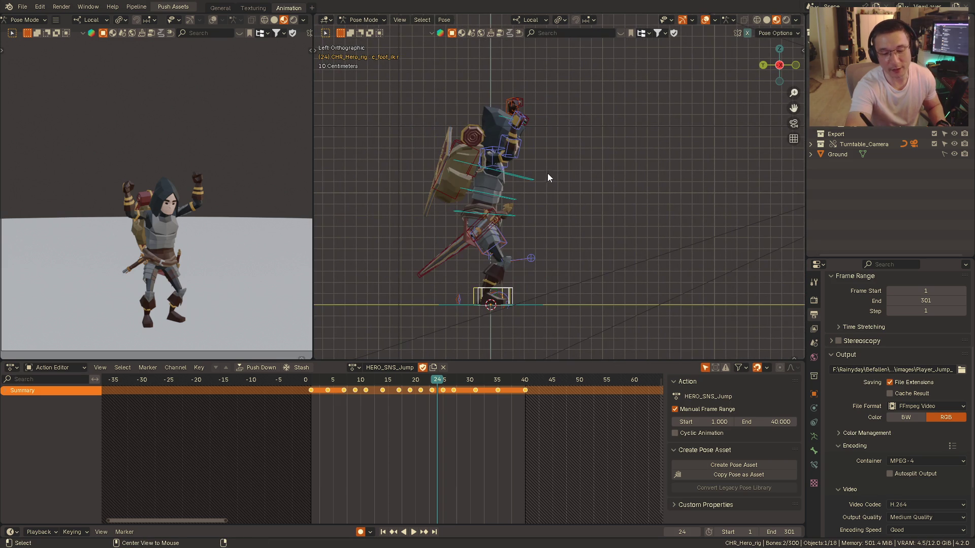
{"action": "left_click", "coordinate": [314, 380]}
{"action": "key", "text": "space"}
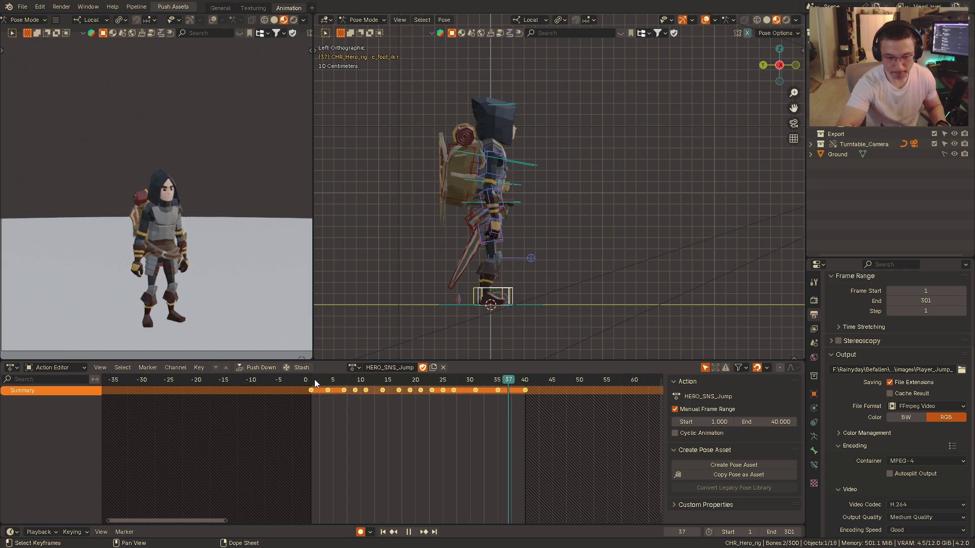
- Replay the jump from the side and stop it at frame 19 with the hero airborne
{"action": "key", "text": "space"}
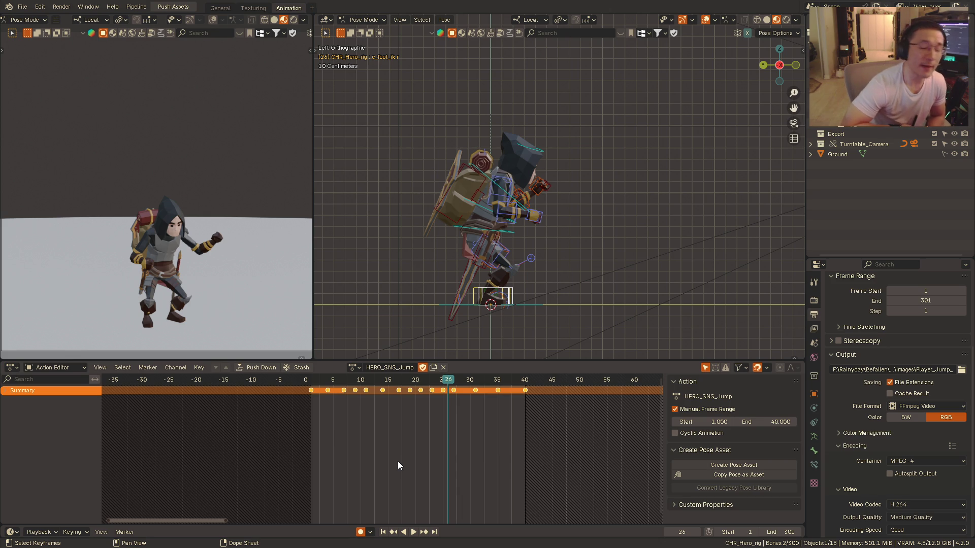
{"action": "key", "text": "KP_1"}
{"action": "middle_click_drag", "start_coordinate": [524, 219], "coordinate": [553, 224]}
{"action": "key", "text": "space"}
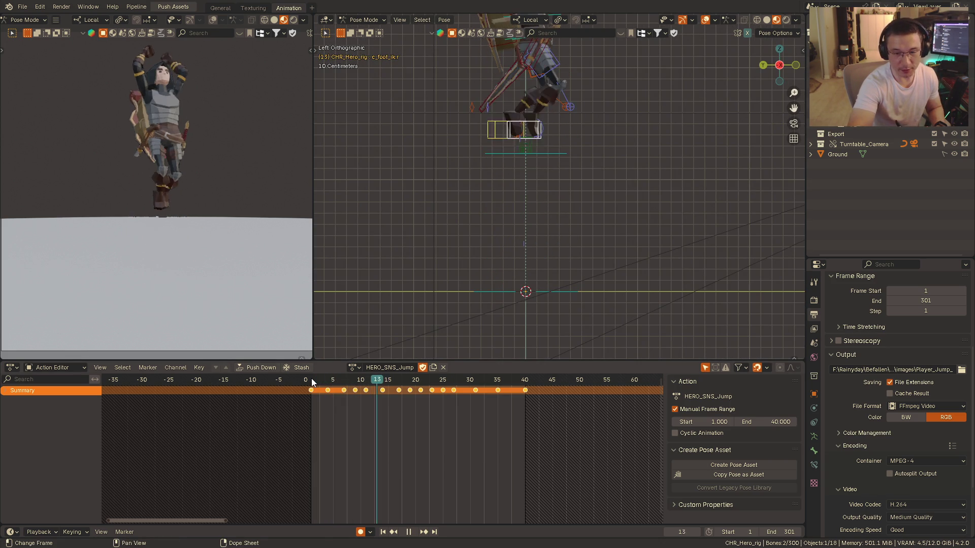
{"action": "key", "text": "space"}
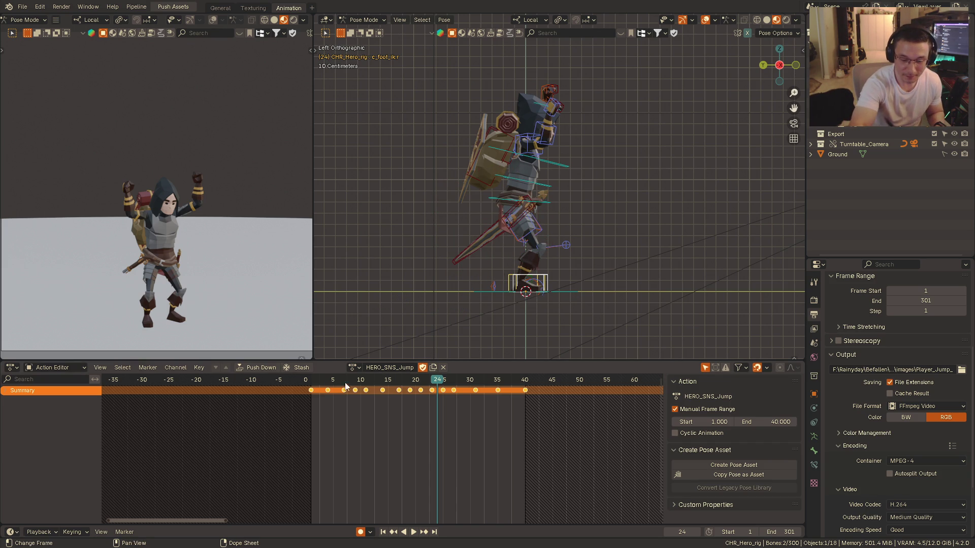
{"action": "left_click", "coordinate": [322, 379]}
{"action": "key", "text": "space"}
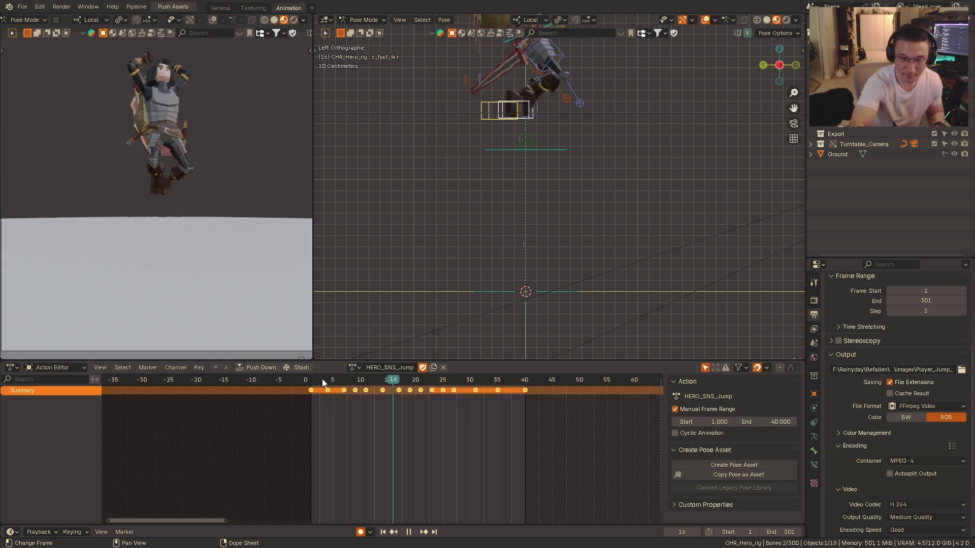
{"action": "key", "text": "space"}
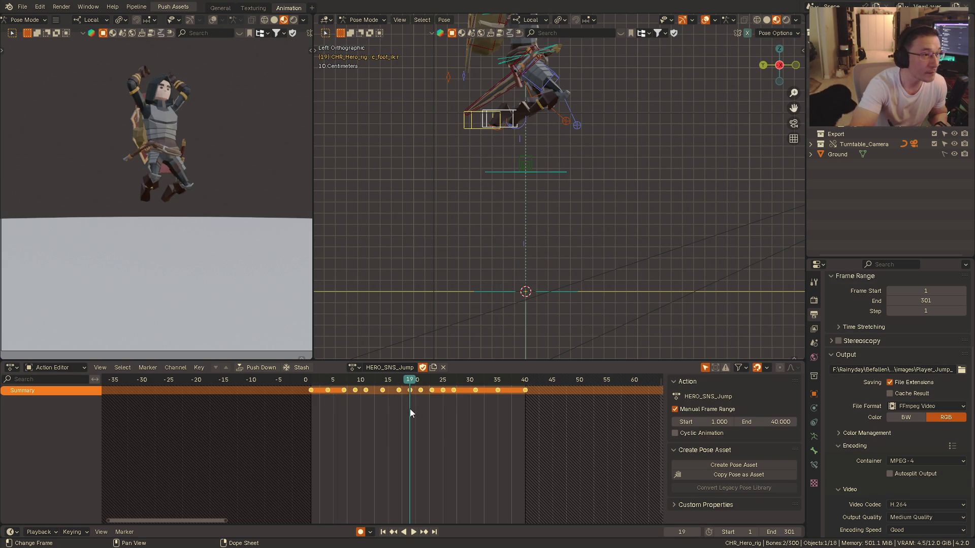
- Recentre on the airborne rig and bring up the Viewport Overlays settings
{"action": "key", "text": "r"}
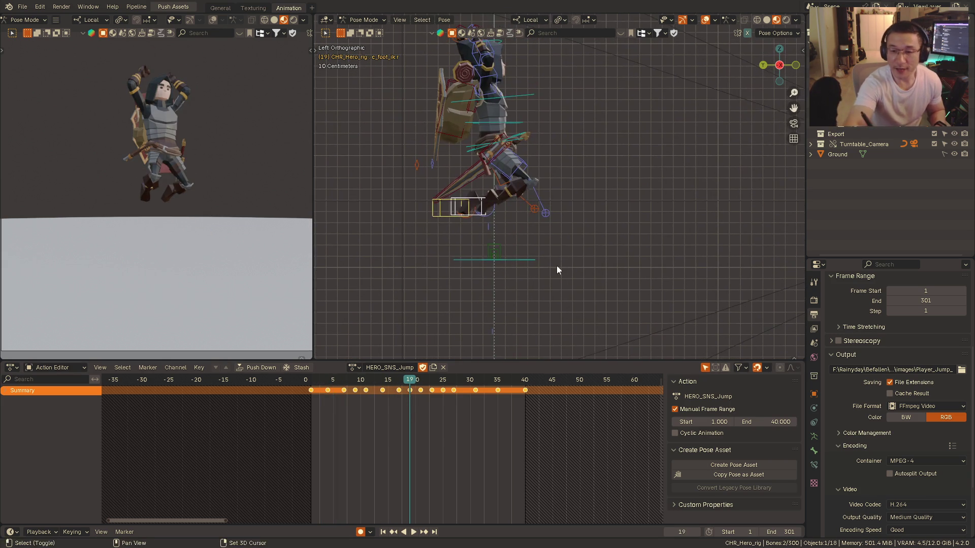
{"action": "left_click", "coordinate": [633, 223]}
{"action": "left_click", "coordinate": [796, 21]}
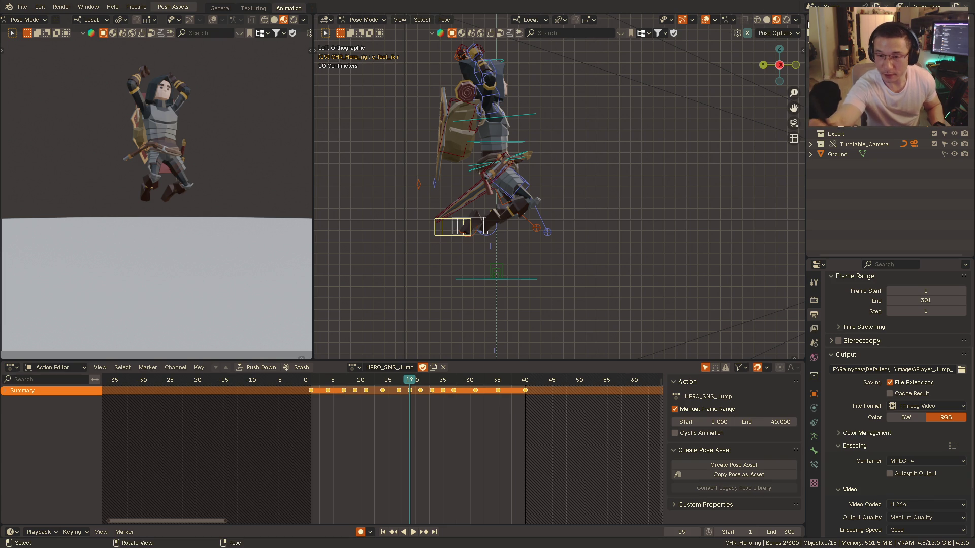
{"action": "left_click", "coordinate": [715, 21]}
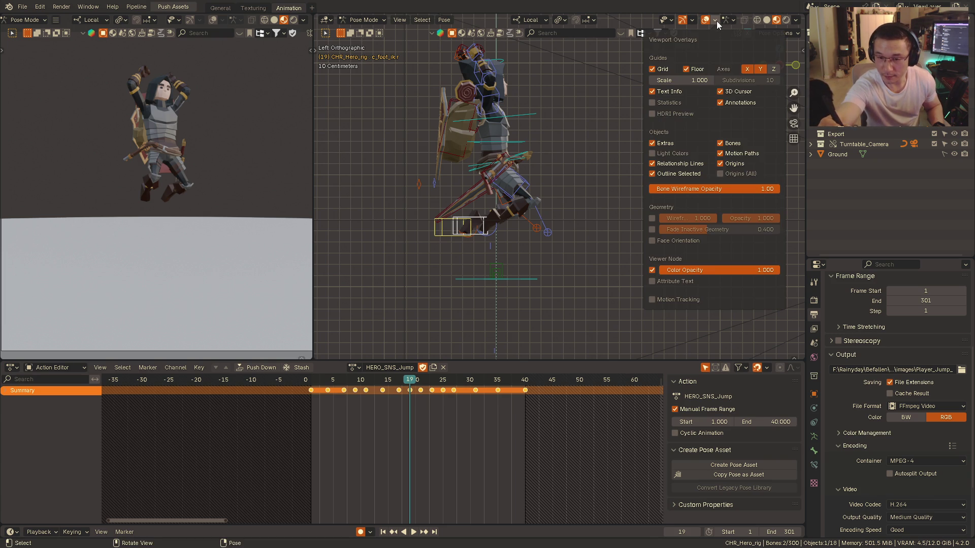
- Show scene statistics in the viewport and switch the character to Object Mode
{"action": "left_click", "coordinate": [654, 103]}
{"action": "key", "text": "ctrl+Tab"}
{"action": "left_click", "coordinate": [403, 229]}
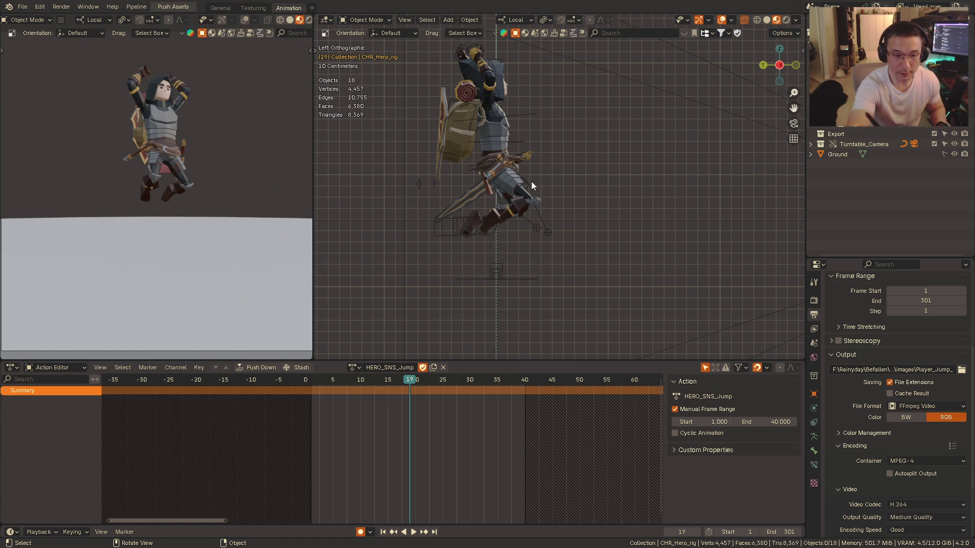
- Play the jump from its start in a side view and stop at frame 17
{"action": "middle_click_drag", "start_coordinate": [584, 190], "coordinate": [555, 193], "text": "alt"}
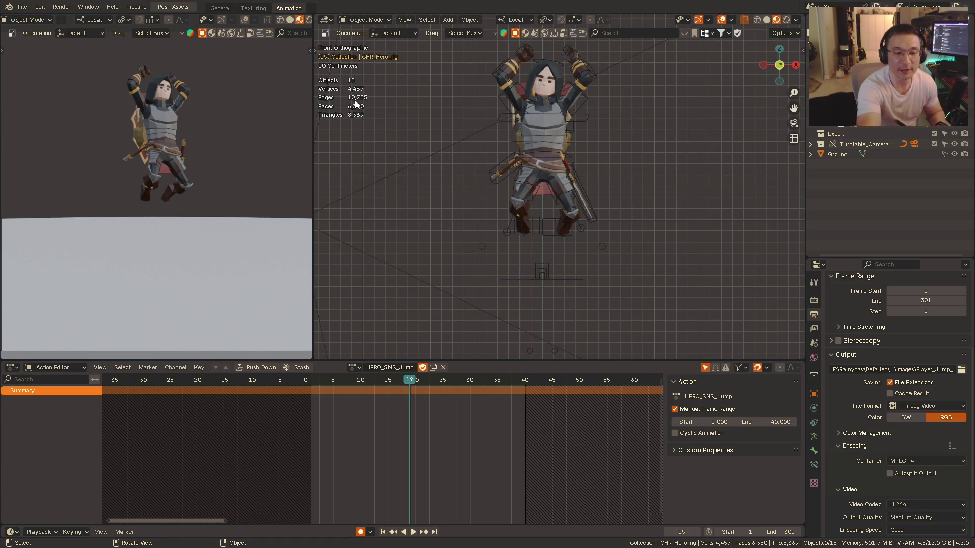
{"action": "mouse_move", "coordinate": [361, 107]}
{"action": "middle_mouse_down", "text": "alt"}
{"action": "mouse_move", "coordinate": [503, 188]}
{"action": "mouse_move", "coordinate": [561, 236]}
{"action": "middle_mouse_up", "text": "alt"}
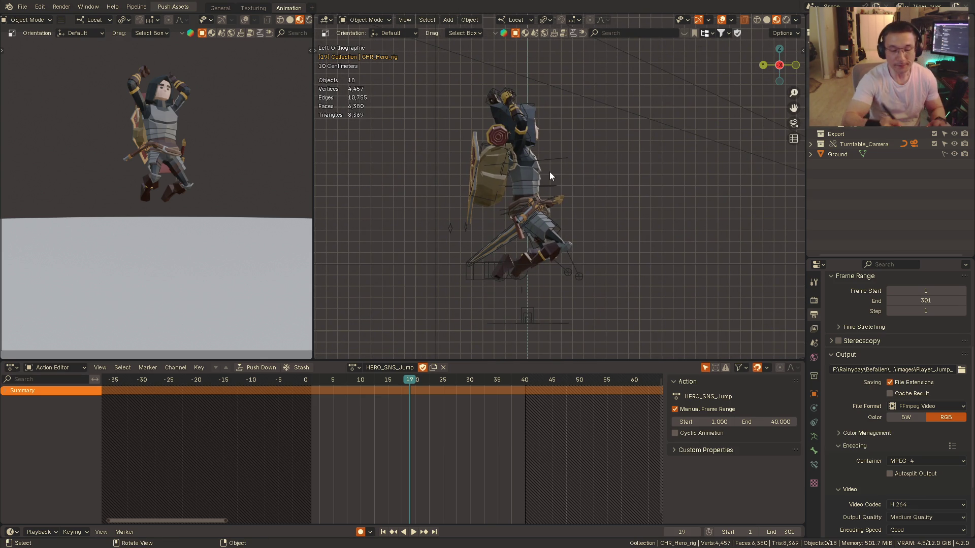
{"action": "left_click", "coordinate": [316, 382]}
{"action": "key", "text": "space"}
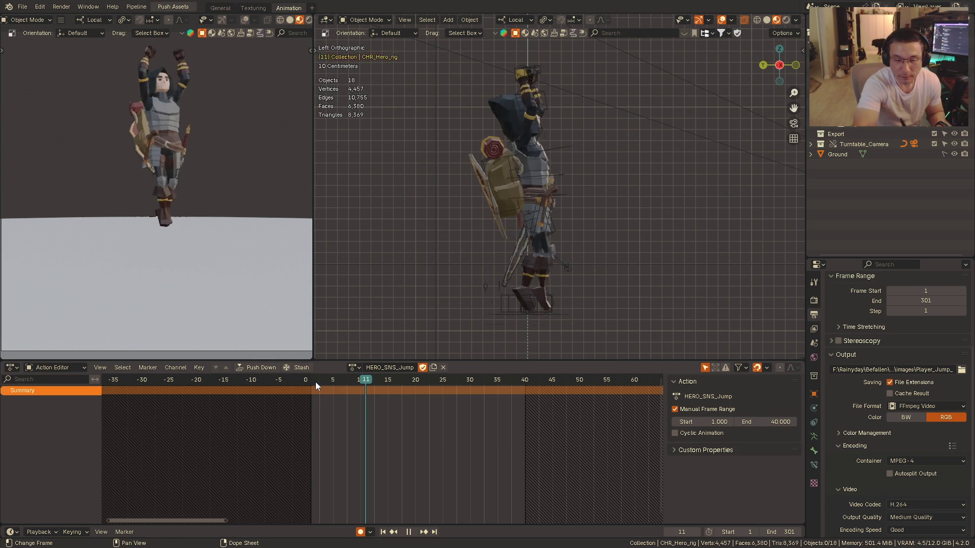
{"action": "key", "text": "space"}
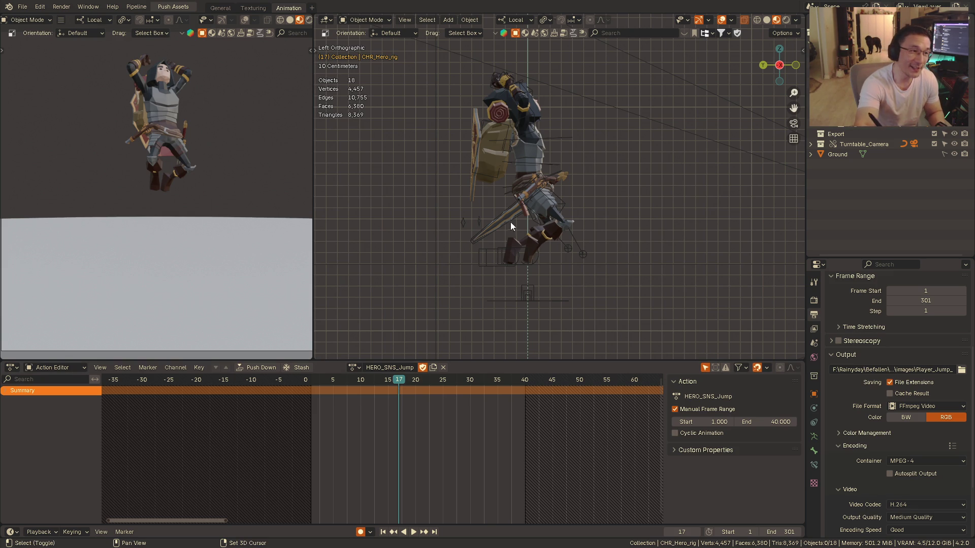
- Check the pose from front and side, then replay the jump from frame 4
{"action": "key", "text": "KP_1"}
{"action": "middle_click_drag", "start_coordinate": [563, 178], "coordinate": [523, 208], "text": "shift"}
{"action": "scroll", "coordinate": [524, 208], "scroll_direction": "down", "scroll_amount": 2}
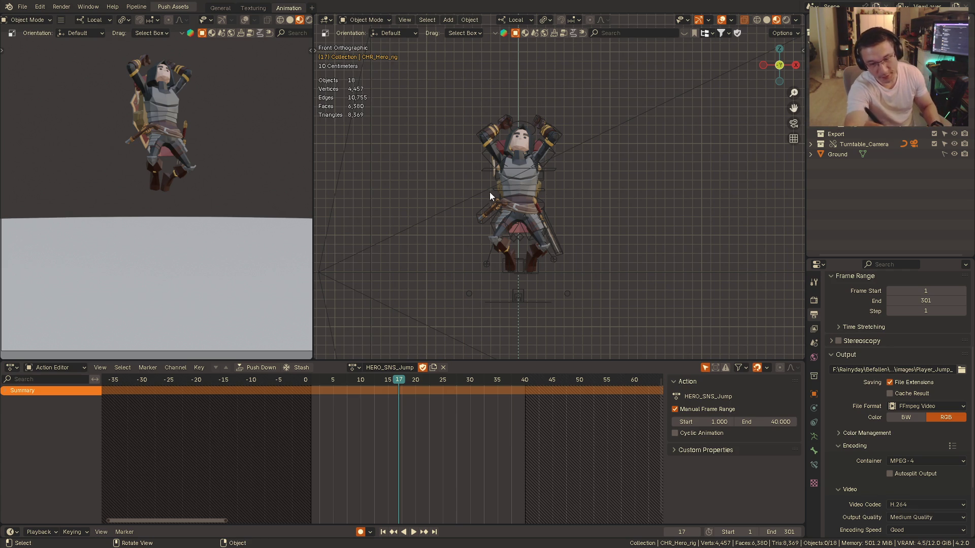
{"action": "mouse_move", "coordinate": [470, 200]}
{"action": "middle_mouse_down", "text": "alt"}
{"action": "mouse_move", "coordinate": [558, 160]}
{"action": "mouse_move", "coordinate": [511, 162]}
{"action": "middle_mouse_up", "text": "alt"}
{"action": "scroll", "coordinate": [502, 197], "scroll_direction": "up", "scroll_amount": 5}
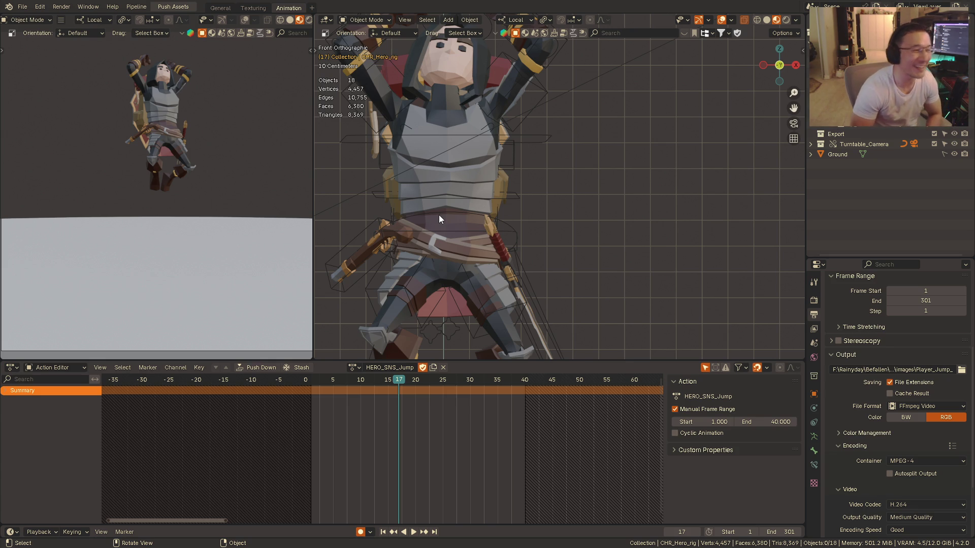
{"action": "mouse_move", "coordinate": [481, 213]}
{"action": "middle_mouse_down"}
{"action": "mouse_move", "coordinate": [524, 210]}
{"action": "mouse_move", "coordinate": [519, 224]}
{"action": "mouse_move", "coordinate": [471, 211]}
{"action": "middle_mouse_up"}
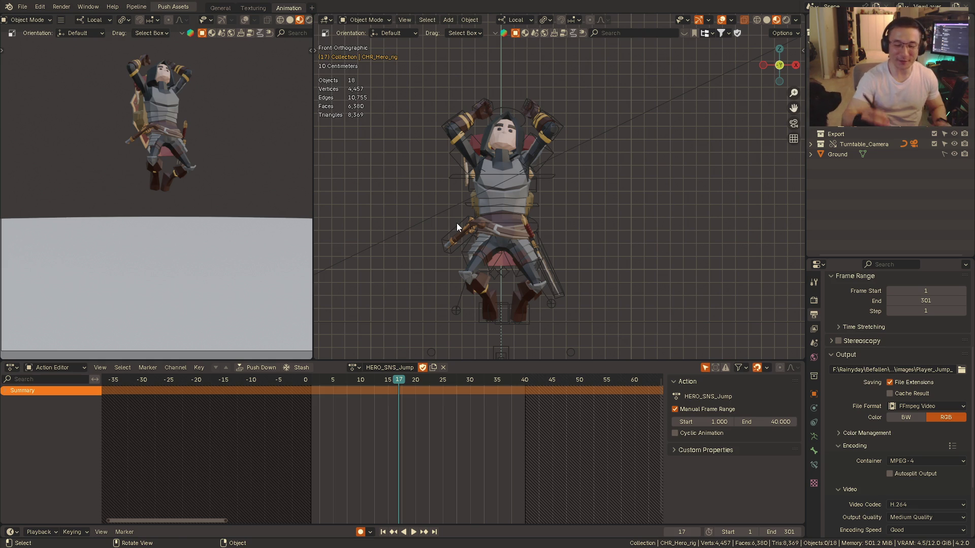
{"action": "mouse_move", "coordinate": [456, 223]}
{"action": "middle_mouse_down"}
{"action": "mouse_move", "coordinate": [517, 231]}
{"action": "mouse_move", "coordinate": [564, 191]}
{"action": "mouse_move", "coordinate": [559, 211]}
{"action": "mouse_move", "coordinate": [554, 182]}
{"action": "mouse_move", "coordinate": [541, 224]}
{"action": "mouse_move", "coordinate": [551, 241]}
{"action": "middle_mouse_up"}
{"action": "left_click", "coordinate": [323, 384]}
{"action": "key", "text": "space"}
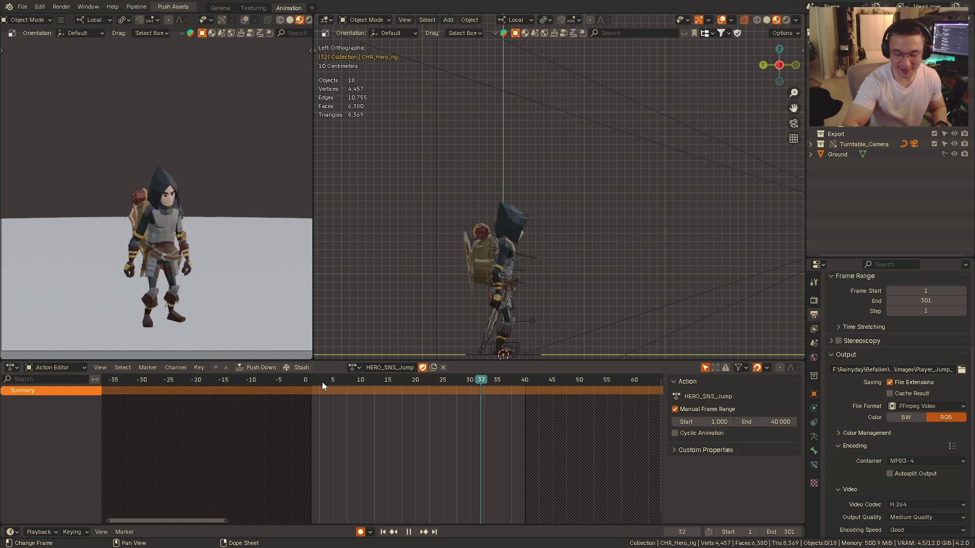
{"action": "left_click", "coordinate": [317, 379]}
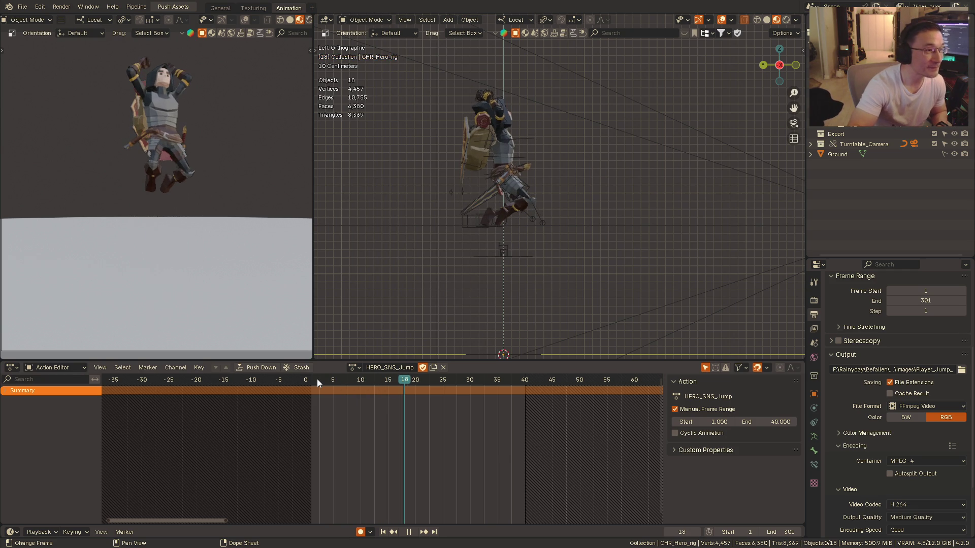
{"action": "key", "text": "space"}
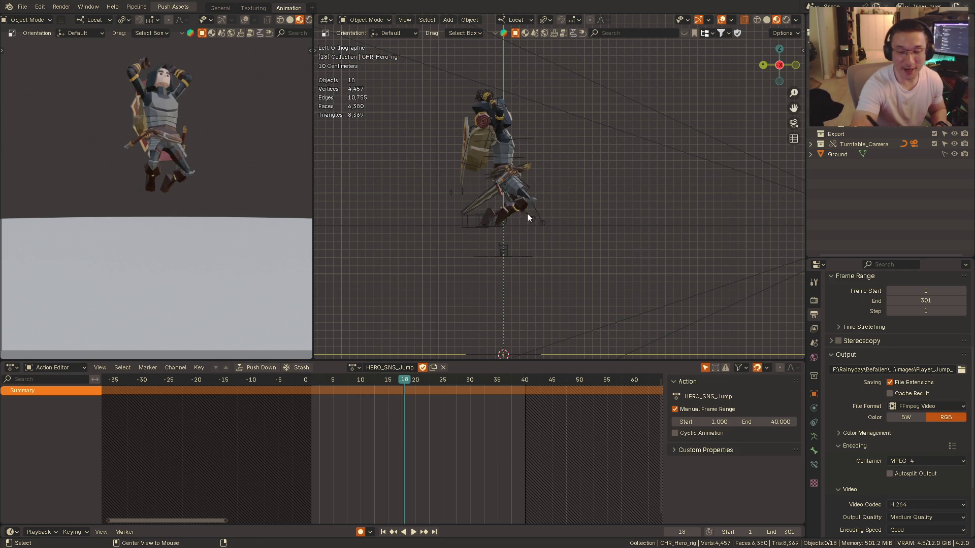
{"action": "key", "text": "KP_1"}
{"action": "mouse_move", "coordinate": [512, 258]}
{"action": "middle_mouse_down", "text": "ctrl"}
{"action": "mouse_move", "coordinate": [609, 154]}
{"action": "mouse_move", "coordinate": [531, 220]}
{"action": "middle_mouse_up", "text": "ctrl"}
{"action": "key", "text": "ctrl+KP_3"}
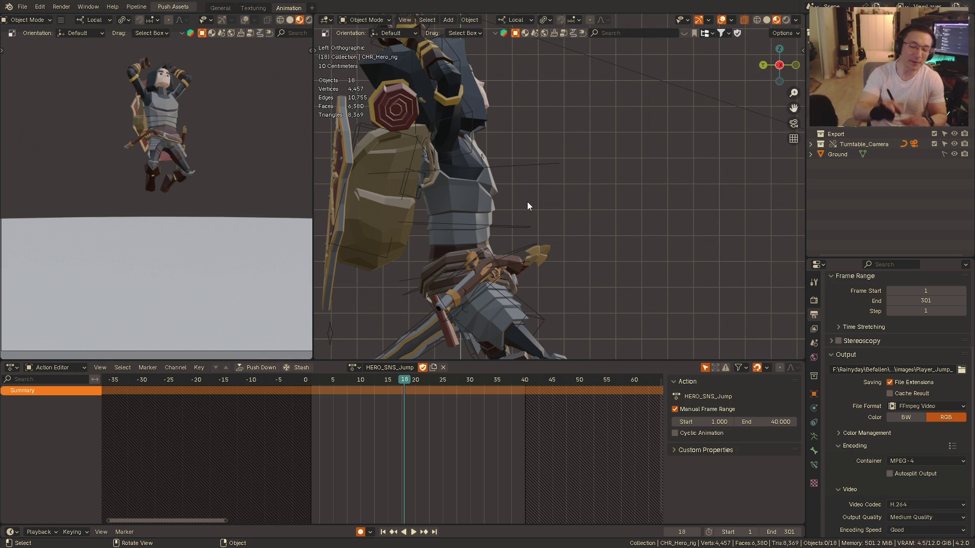
{"action": "scroll", "coordinate": [552, 248], "scroll_direction": "up", "scroll_amount": 3}
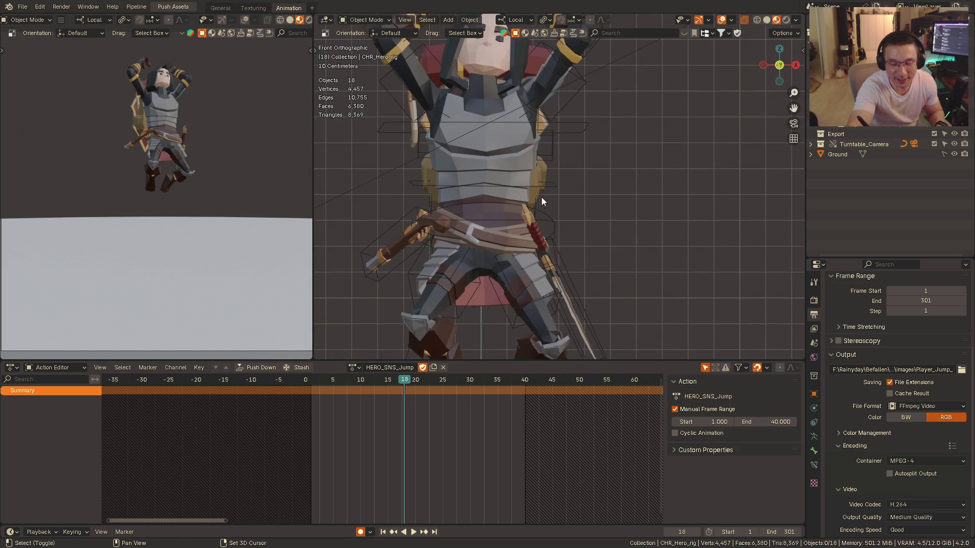
{"action": "scroll", "coordinate": [541, 202], "scroll_direction": "up", "scroll_amount": 2}
{"action": "mouse_move", "coordinate": [557, 189]}
{"action": "middle_mouse_down"}
{"action": "mouse_move", "coordinate": [553, 225]}
{"action": "mouse_move", "coordinate": [622, 223]}
{"action": "mouse_move", "coordinate": [533, 212]}
{"action": "mouse_move", "coordinate": [577, 195]}
{"action": "mouse_move", "coordinate": [599, 208]}
{"action": "mouse_move", "coordinate": [525, 204]}
{"action": "mouse_move", "coordinate": [599, 204]}
{"action": "mouse_move", "coordinate": [546, 204]}
{"action": "mouse_move", "coordinate": [566, 196]}
{"action": "mouse_move", "coordinate": [538, 168]}
{"action": "mouse_move", "coordinate": [540, 217]}
{"action": "mouse_move", "coordinate": [529, 208]}
{"action": "mouse_move", "coordinate": [596, 212]}
{"action": "mouse_move", "coordinate": [518, 228]}
{"action": "mouse_move", "coordinate": [533, 212]}
{"action": "mouse_move", "coordinate": [512, 225]}
{"action": "middle_mouse_up"}
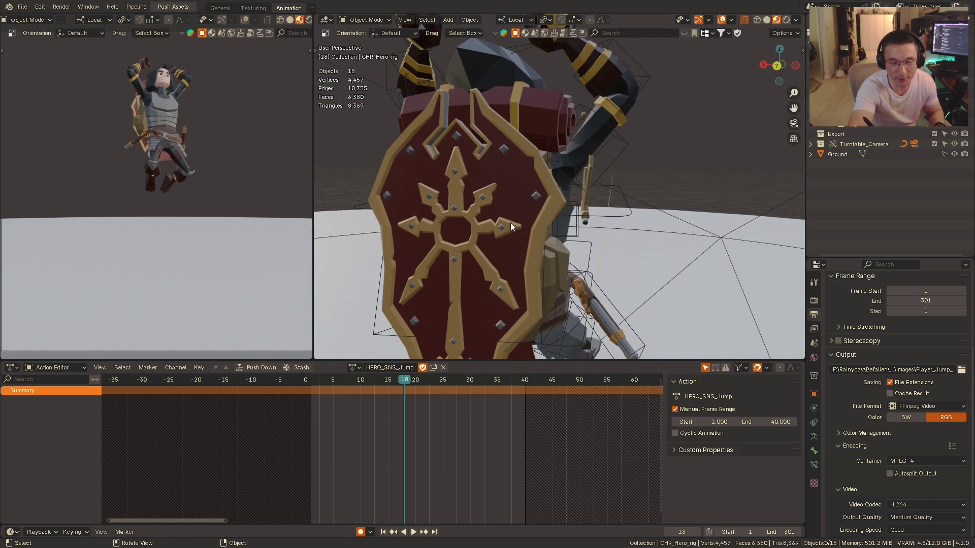
{"action": "left_click", "coordinate": [536, 196]}
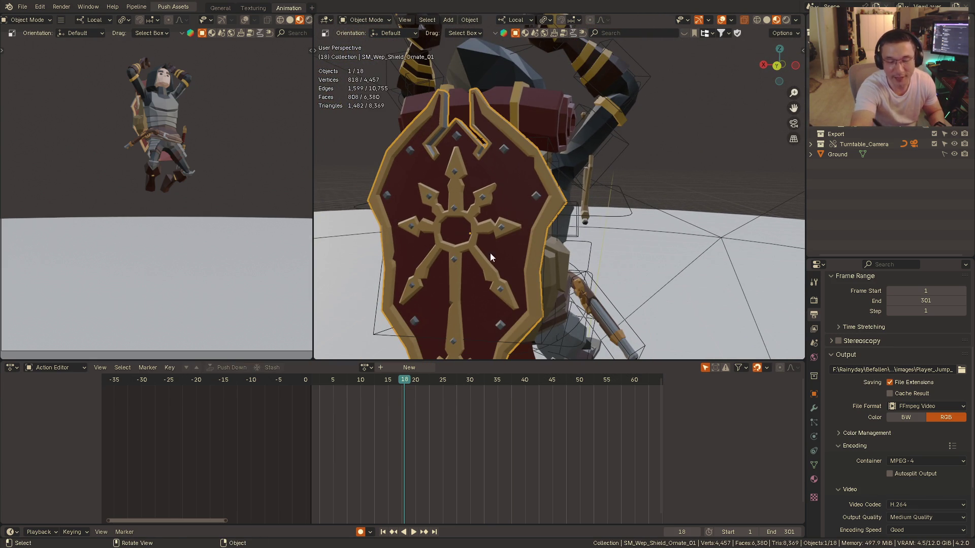
- Show the wireframe on the ornate shield and orbit in close around it
{"action": "right_click", "coordinate": [522, 230]}
{"action": "left_click", "coordinate": [521, 229]}
{"action": "mouse_move", "coordinate": [543, 222]}
{"action": "middle_mouse_down"}
{"action": "mouse_move", "coordinate": [532, 223]}
{"action": "mouse_move", "coordinate": [651, 211]}
{"action": "mouse_move", "coordinate": [560, 207]}
{"action": "mouse_move", "coordinate": [525, 219]}
{"action": "mouse_move", "coordinate": [580, 192]}
{"action": "mouse_move", "coordinate": [532, 292]}
{"action": "mouse_move", "coordinate": [561, 224]}
{"action": "mouse_move", "coordinate": [515, 244]}
{"action": "middle_mouse_up"}
{"action": "scroll", "coordinate": [515, 245], "scroll_direction": "up", "scroll_amount": 5}
{"action": "scroll", "coordinate": [586, 184], "scroll_direction": "down", "scroll_amount": 3}
{"action": "scroll", "coordinate": [565, 210], "scroll_direction": "down", "scroll_amount": 2}
{"action": "scroll", "coordinate": [567, 208], "scroll_direction": "up", "scroll_amount": 2}
{"action": "mouse_move", "coordinate": [543, 202]}
{"action": "middle_mouse_down"}
{"action": "mouse_move", "coordinate": [551, 286]}
{"action": "mouse_move", "coordinate": [491, 276]}
{"action": "middle_mouse_up"}
{"action": "mouse_move", "coordinate": [528, 320]}
{"action": "middle_mouse_down"}
{"action": "mouse_move", "coordinate": [551, 205]}
{"action": "mouse_move", "coordinate": [529, 273]}
{"action": "mouse_move", "coordinate": [528, 191]}
{"action": "middle_mouse_up"}
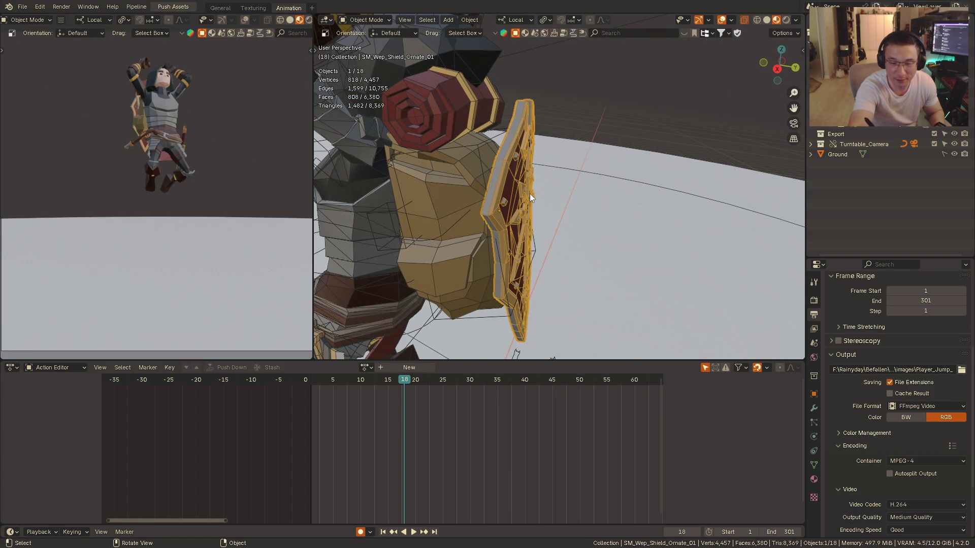
{"action": "middle_click_drag", "start_coordinate": [562, 235], "coordinate": [584, 233], "text": "alt"}
{"action": "mouse_move", "coordinate": [515, 238]}
{"action": "middle_mouse_down", "text": "ctrl"}
{"action": "mouse_move", "coordinate": [574, 176]}
{"action": "mouse_move", "coordinate": [549, 211]}
{"action": "mouse_move", "coordinate": [531, 205]}
{"action": "mouse_move", "coordinate": [575, 157]}
{"action": "middle_mouse_up", "text": "ctrl"}
- Reframe the whole jump pose from the right side and zoom in on the sword and legs
{"action": "key", "text": "KP_5"}
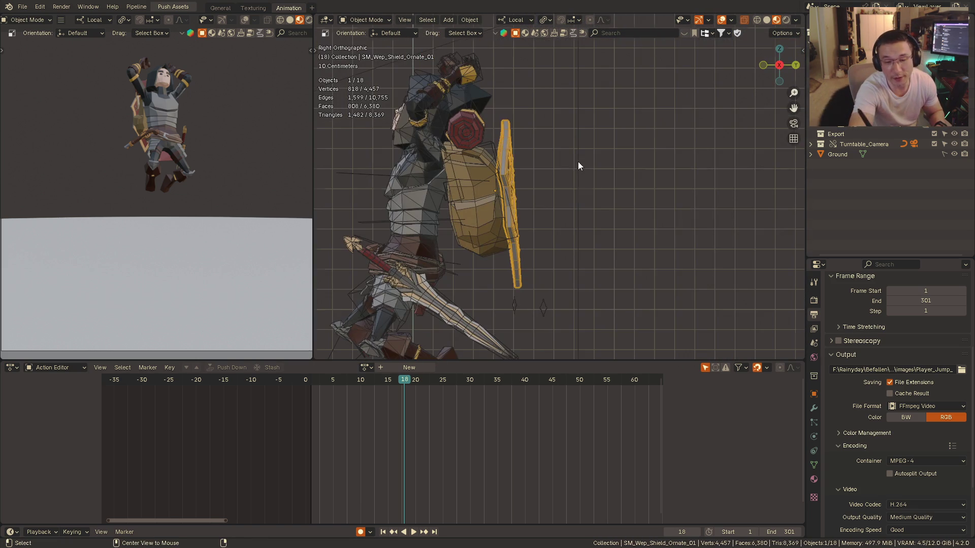
{"action": "mouse_move", "coordinate": [438, 233]}
{"action": "middle_mouse_down"}
{"action": "mouse_move", "coordinate": [488, 211]}
{"action": "mouse_move", "coordinate": [538, 166]}
{"action": "middle_mouse_up"}
{"action": "scroll", "coordinate": [533, 174], "scroll_direction": "down", "scroll_amount": 2}
{"action": "middle_click_drag", "start_coordinate": [524, 205], "coordinate": [522, 226], "text": "shift"}
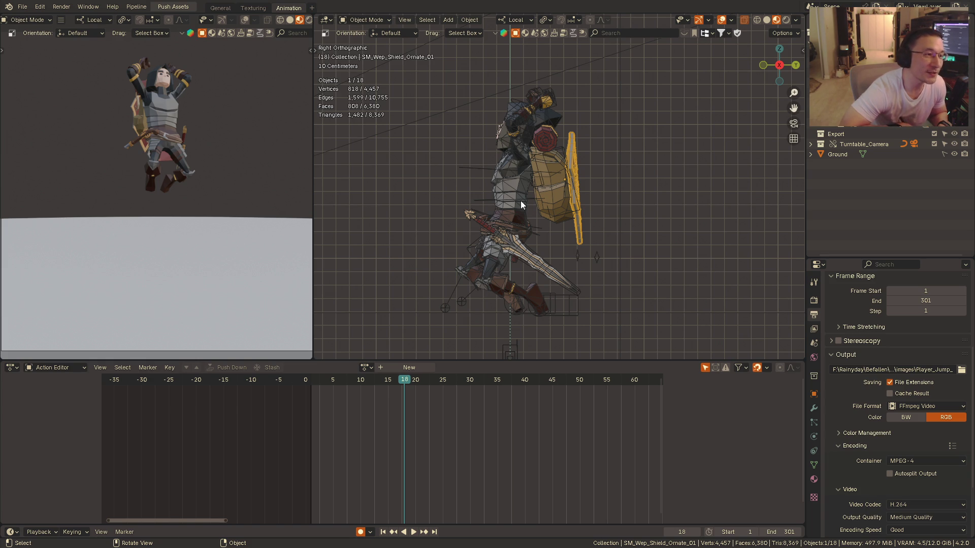
{"action": "mouse_move", "coordinate": [520, 200]}
{"action": "middle_mouse_down", "text": "ctrl"}
{"action": "mouse_move", "coordinate": [528, 174]}
{"action": "mouse_move", "coordinate": [520, 202]}
{"action": "mouse_move", "coordinate": [578, 171]}
{"action": "mouse_move", "coordinate": [544, 163]}
{"action": "middle_mouse_up", "text": "ctrl"}
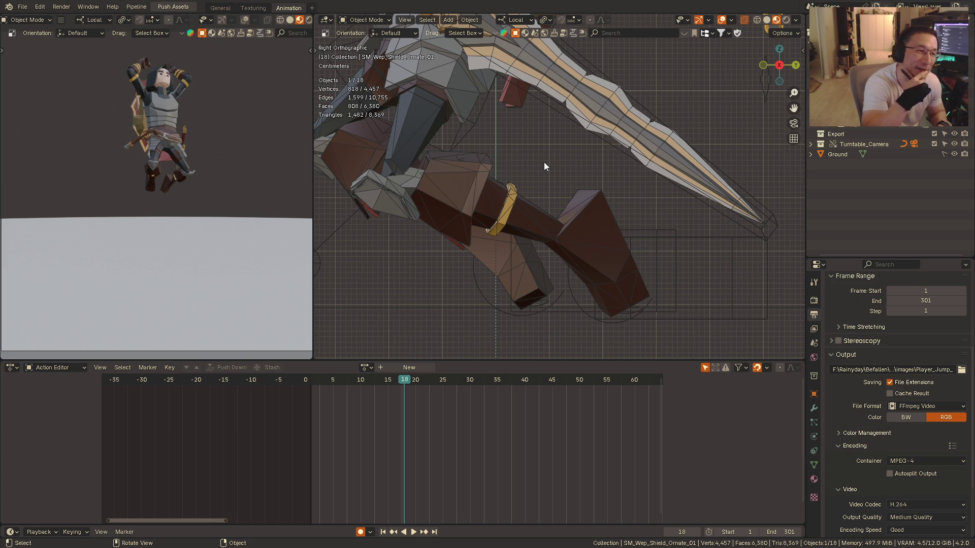
{"action": "mouse_move", "coordinate": [545, 163]}
{"action": "middle_mouse_down"}
{"action": "mouse_move", "coordinate": [463, 152]}
{"action": "mouse_move", "coordinate": [567, 181]}
{"action": "mouse_move", "coordinate": [499, 220]}
{"action": "middle_mouse_up"}
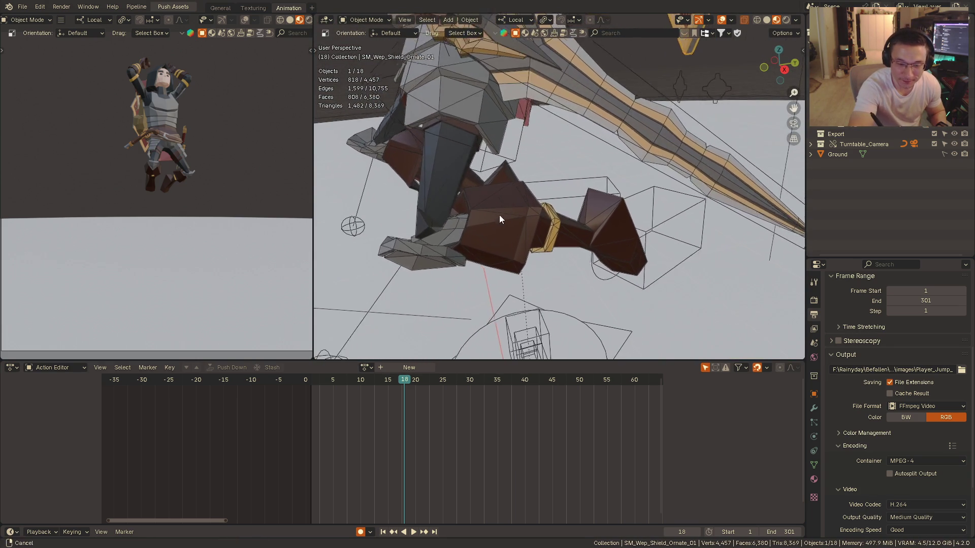
{"action": "mouse_move", "coordinate": [499, 220]}
{"action": "middle_mouse_down"}
{"action": "mouse_move", "coordinate": [591, 182]}
{"action": "mouse_move", "coordinate": [532, 183]}
{"action": "middle_mouse_up"}
{"action": "scroll", "coordinate": [518, 179], "scroll_direction": "up", "scroll_amount": 3}
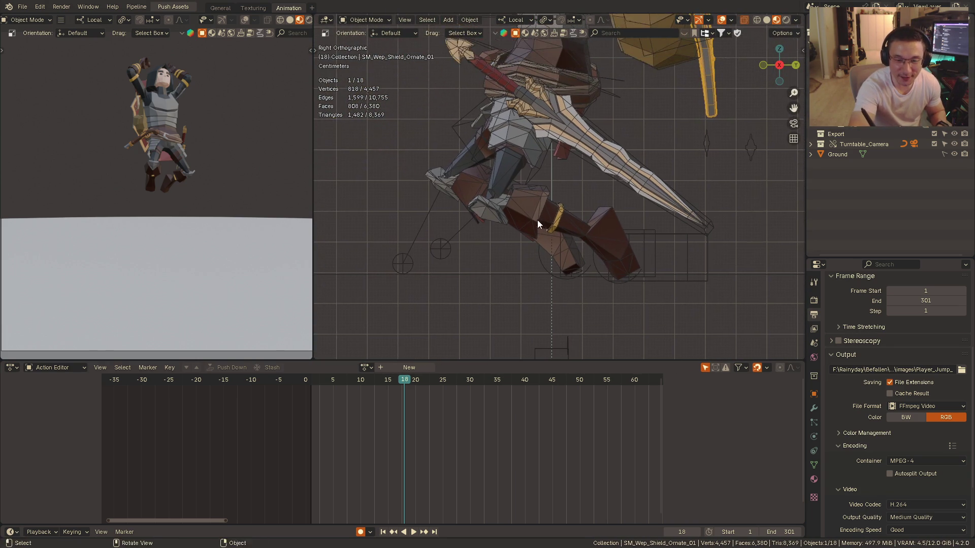
{"action": "scroll", "coordinate": [541, 221], "scroll_direction": "up", "scroll_amount": 3}
- Replay the jump from an early frame and stop at frame 12
{"action": "left_click", "coordinate": [320, 380]}
{"action": "key", "text": "space"}
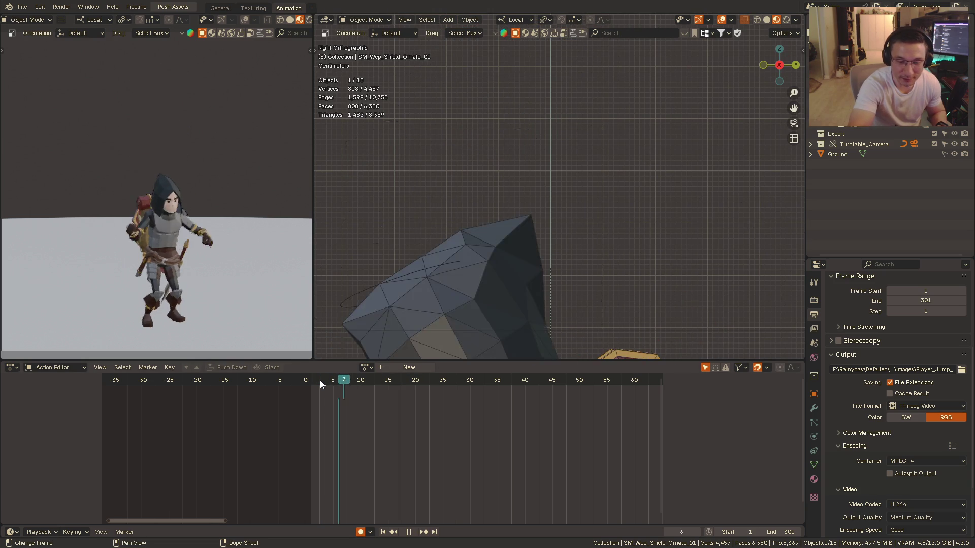
{"action": "key", "text": "space"}
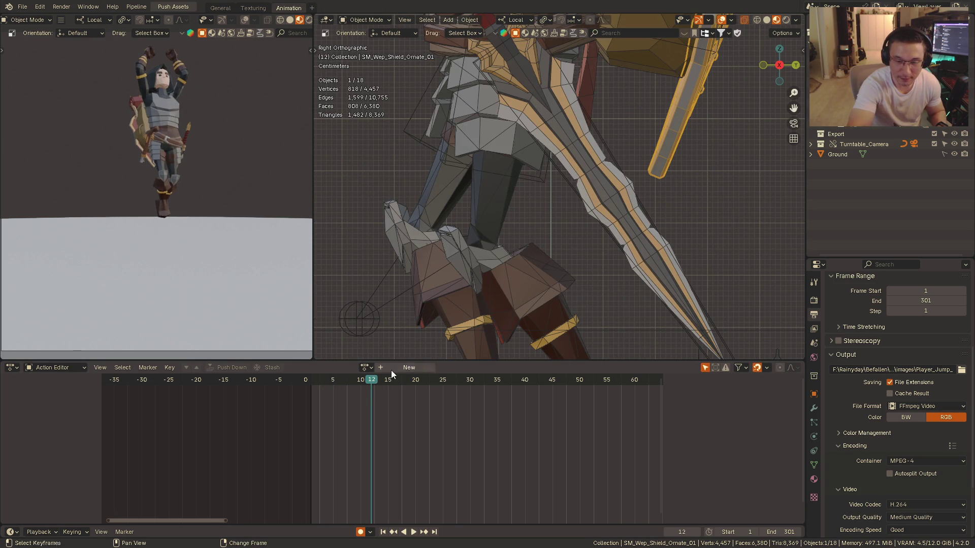
{"action": "scroll", "coordinate": [539, 211], "scroll_direction": "down", "scroll_amount": 3}
{"action": "scroll", "coordinate": [549, 227], "scroll_direction": "down", "scroll_amount": 2}
- Select the boots to check them from several angles, then make the hero rig active again
{"action": "mouse_move", "coordinate": [558, 202]}
{"action": "middle_mouse_down"}
{"action": "mouse_move", "coordinate": [710, 182]}
{"action": "mouse_move", "coordinate": [549, 148]}
{"action": "middle_mouse_up"}
{"action": "left_click", "coordinate": [553, 148]}
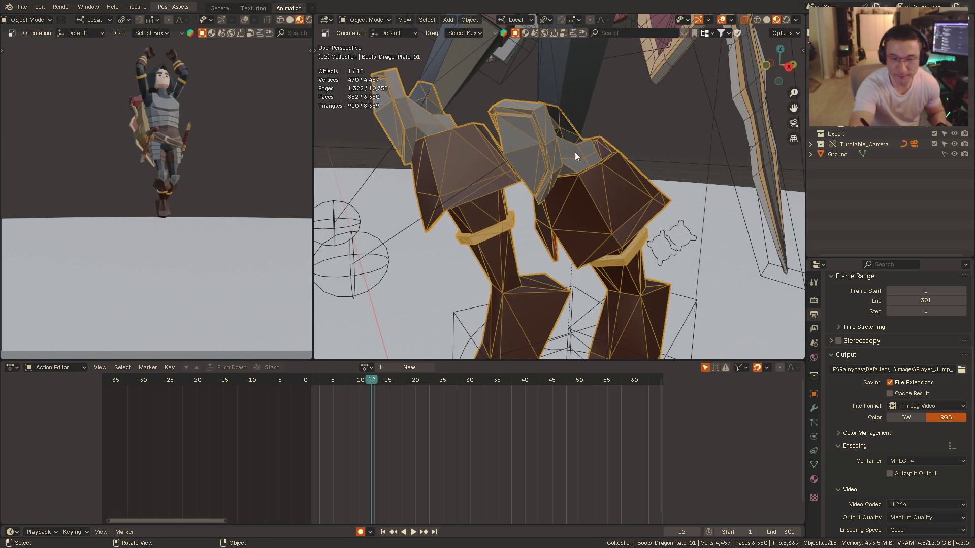
{"action": "mouse_move", "coordinate": [636, 159]}
{"action": "middle_mouse_down"}
{"action": "mouse_move", "coordinate": [538, 177]}
{"action": "mouse_move", "coordinate": [516, 203]}
{"action": "mouse_move", "coordinate": [596, 202]}
{"action": "mouse_move", "coordinate": [604, 148]}
{"action": "middle_mouse_up"}
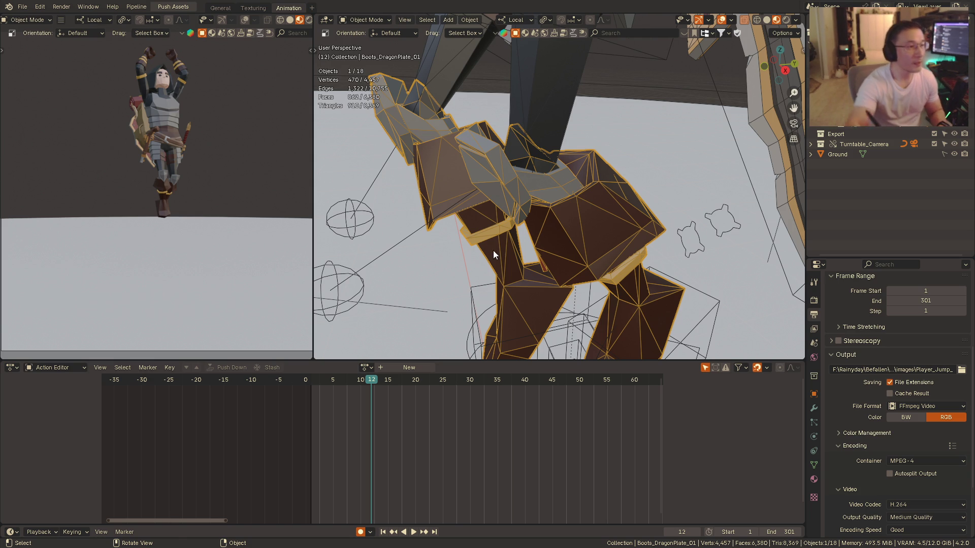
{"action": "middle_click_drag", "start_coordinate": [496, 256], "coordinate": [542, 215], "text": "alt"}
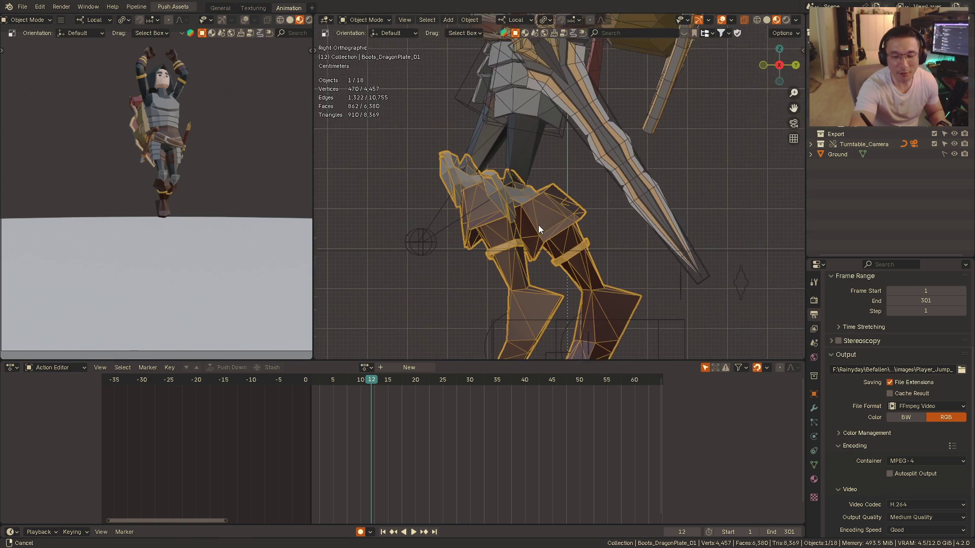
{"action": "mouse_move", "coordinate": [541, 215]}
{"action": "middle_mouse_down", "text": "alt"}
{"action": "mouse_move", "coordinate": [599, 191]}
{"action": "mouse_move", "coordinate": [482, 230]}
{"action": "middle_mouse_up", "text": "alt"}
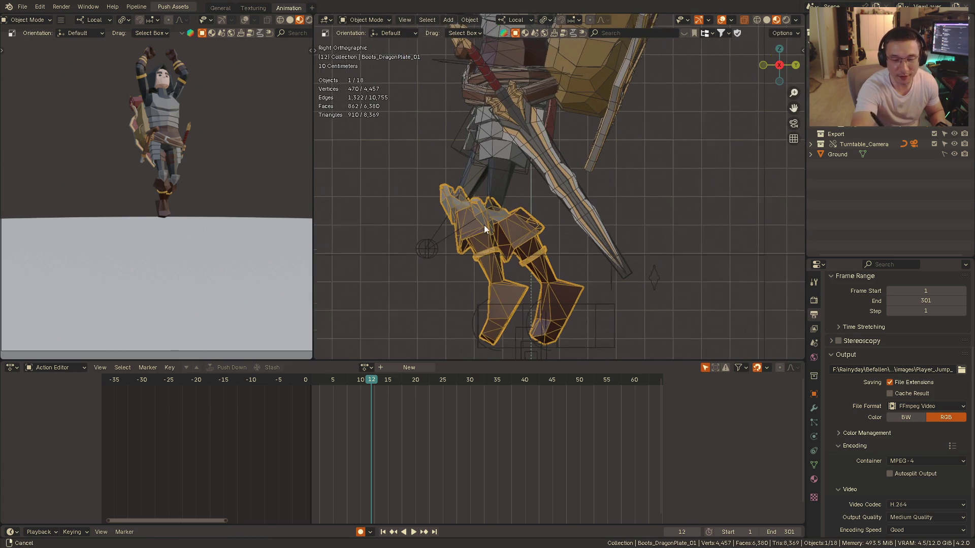
{"action": "scroll", "coordinate": [482, 229], "scroll_direction": "up", "scroll_amount": 2}
{"action": "scroll", "coordinate": [484, 234], "scroll_direction": "up", "scroll_amount": 1}
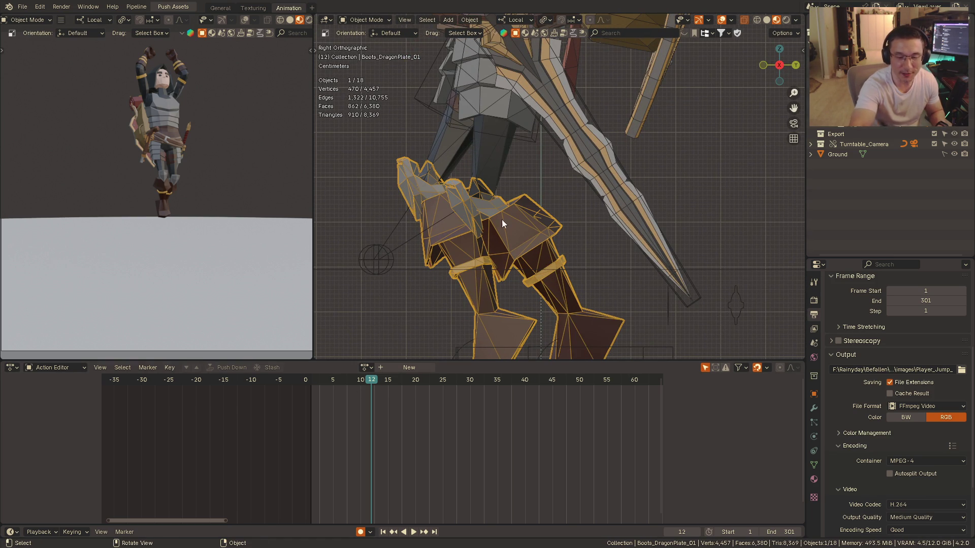
{"action": "left_click", "coordinate": [671, 259]}
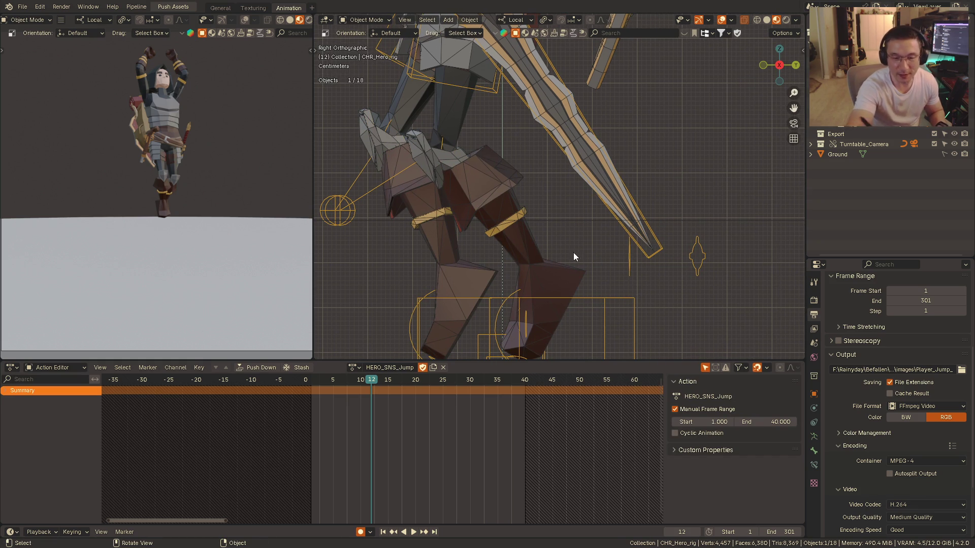
- In Pose Mode, move the foot IK control down so the leg sits lower at frame 12
{"action": "key", "text": "ctrl+Tab"}
{"action": "left_click", "coordinate": [613, 320]}
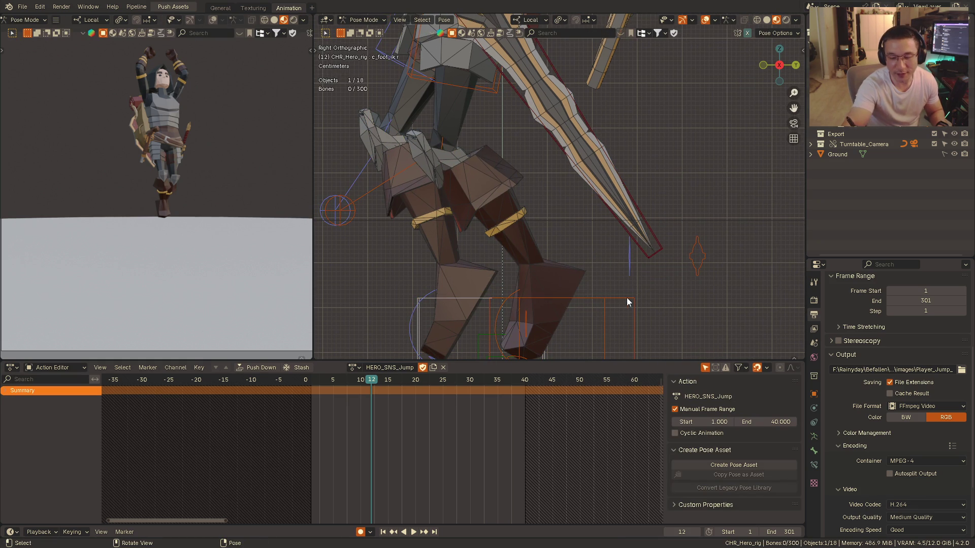
{"action": "left_click", "coordinate": [626, 302]}
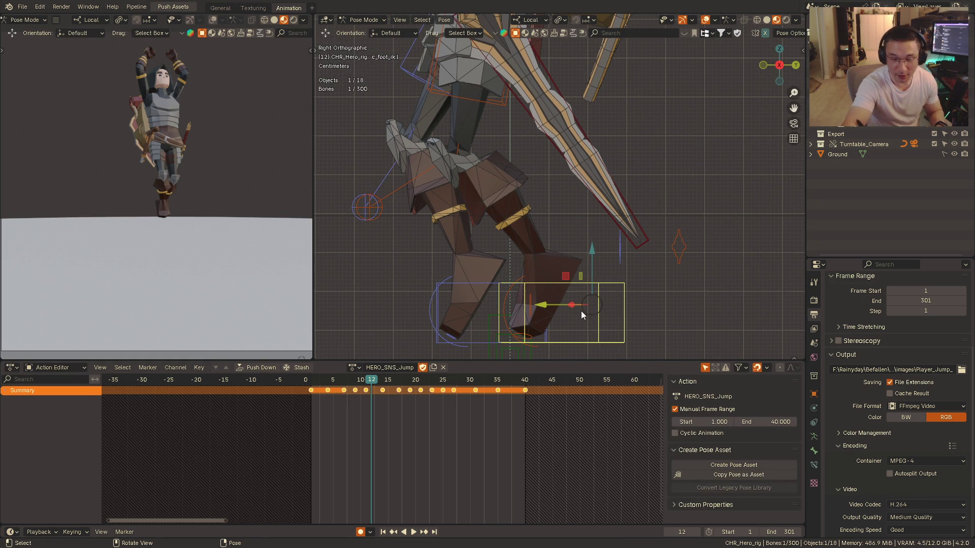
{"action": "key", "text": "g"}
{"action": "right_click", "coordinate": [580, 286]}
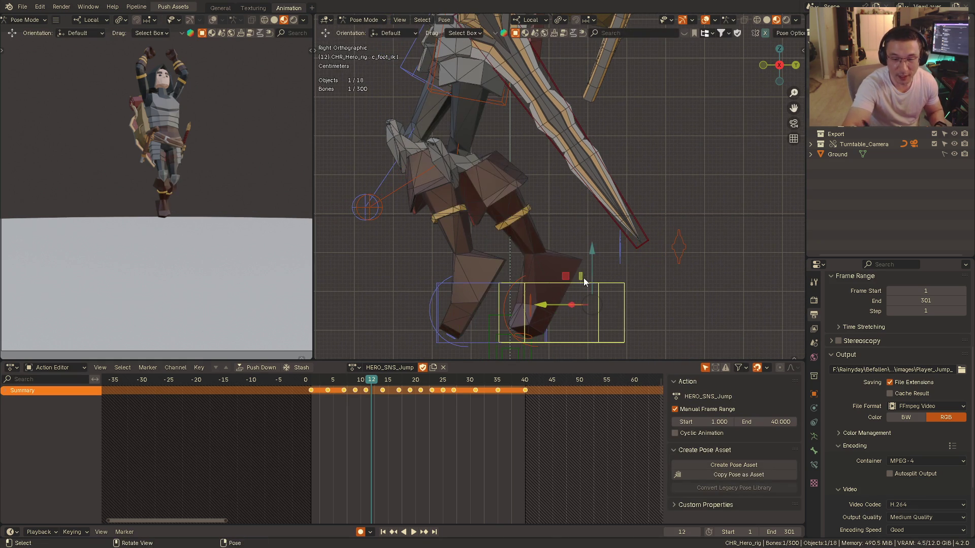
{"action": "middle_click_drag", "start_coordinate": [579, 285], "coordinate": [554, 286], "text": "shift"}
{"action": "key", "text": "g"}
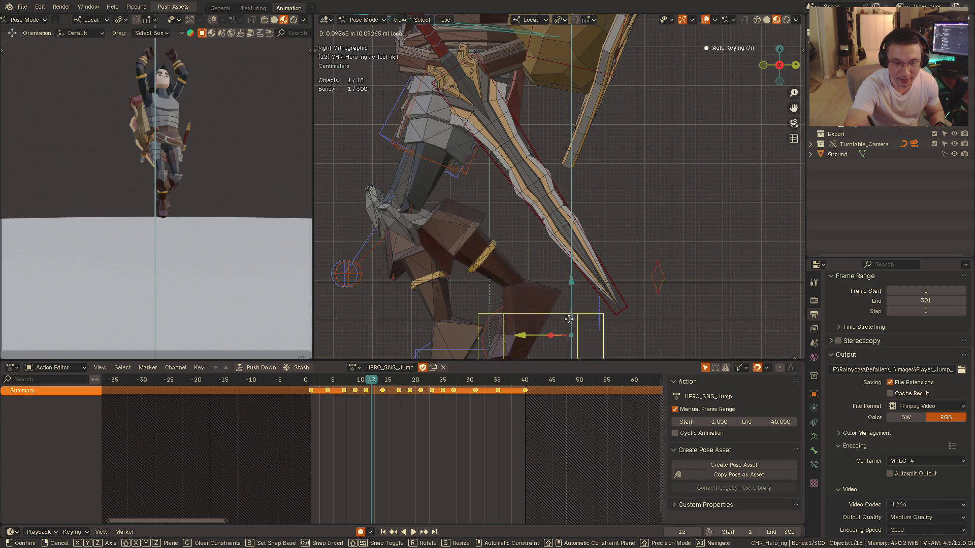
{"action": "key", "text": "Escape"}
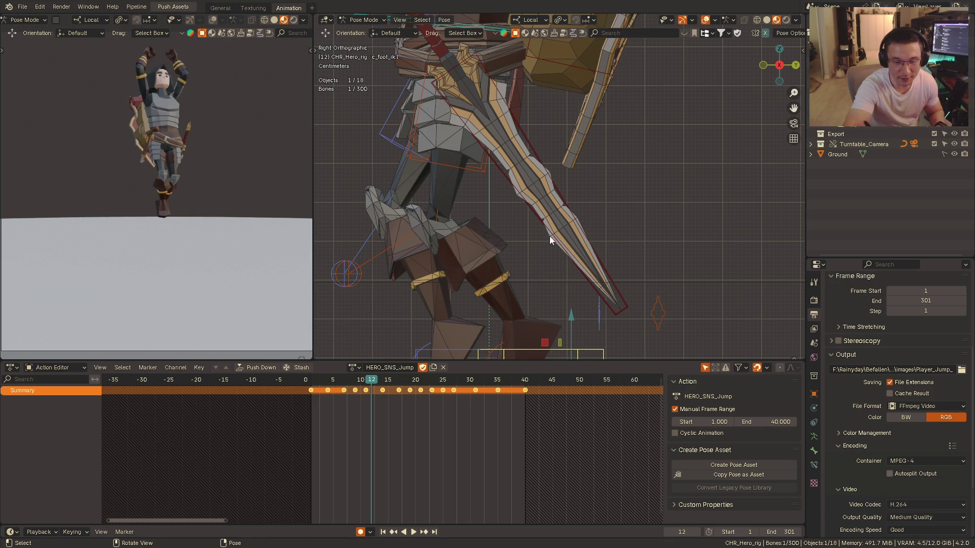
- Return to Object Mode, view the character from behind and front, and hide the armor pieces
{"action": "key", "text": "ctrl+Tab"}
{"action": "middle_click_drag", "start_coordinate": [549, 233], "coordinate": [533, 255], "text": "ctrl"}
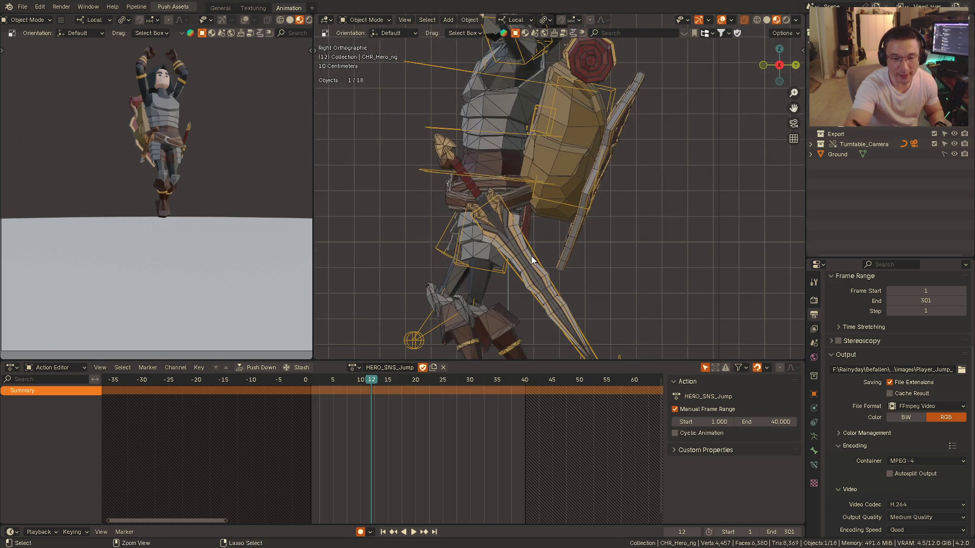
{"action": "key", "text": "ctrl+KP_1"}
{"action": "key", "text": "KP_1"}
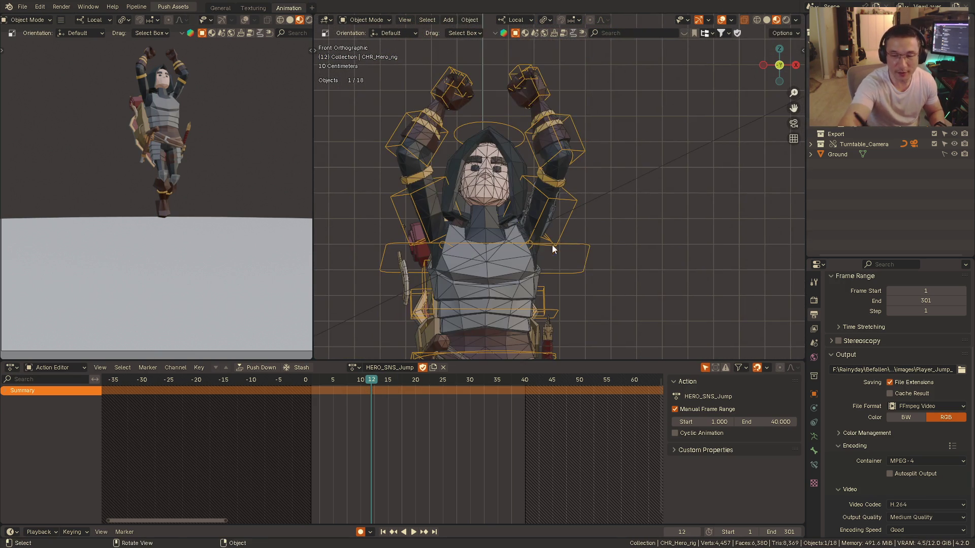
{"action": "middle_click_drag", "start_coordinate": [555, 241], "coordinate": [545, 187], "text": "shift"}
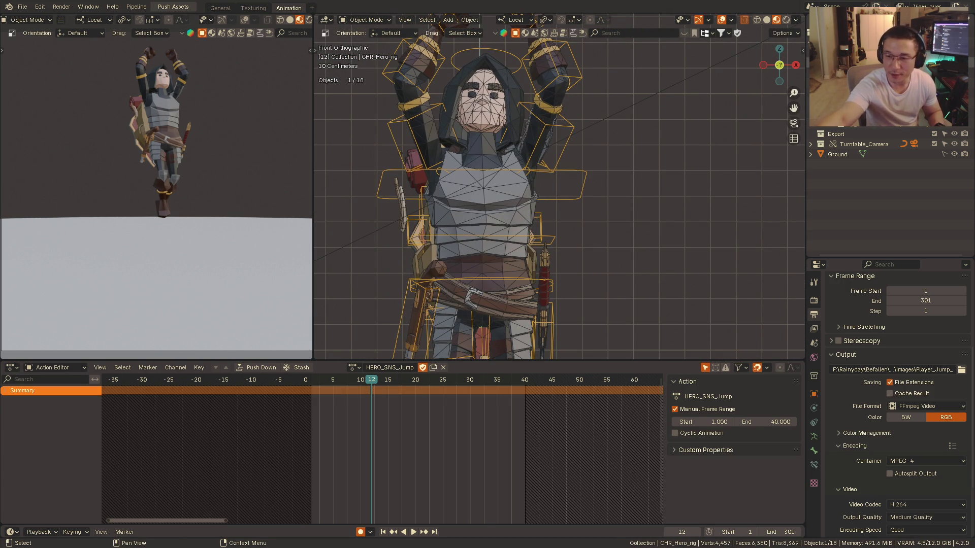
{"action": "key", "text": "h"}
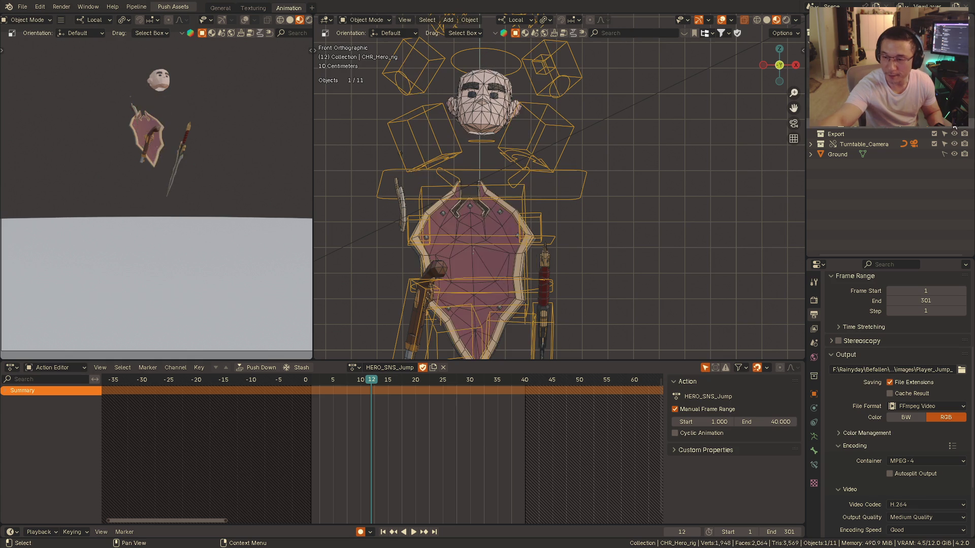
- Hide the hood, belt and boots and orbit around the bare legs in the frame 12 pose
{"action": "key", "text": "h"}
{"action": "key", "text": "h"}
{"action": "mouse_move", "coordinate": [624, 206]}
{"action": "middle_mouse_down", "text": "alt"}
{"action": "mouse_move", "coordinate": [594, 198]}
{"action": "mouse_move", "coordinate": [582, 219]}
{"action": "mouse_move", "coordinate": [578, 186]}
{"action": "middle_mouse_up", "text": "alt"}
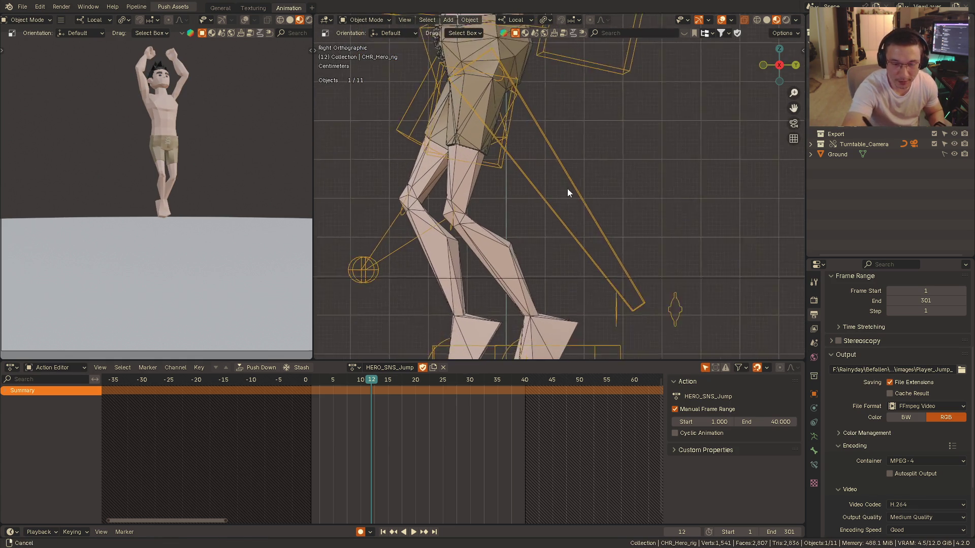
{"action": "mouse_move", "coordinate": [580, 185]}
{"action": "middle_mouse_down", "text": "alt"}
{"action": "mouse_move", "coordinate": [556, 207]}
{"action": "mouse_move", "coordinate": [565, 209]}
{"action": "middle_mouse_up", "text": "alt"}
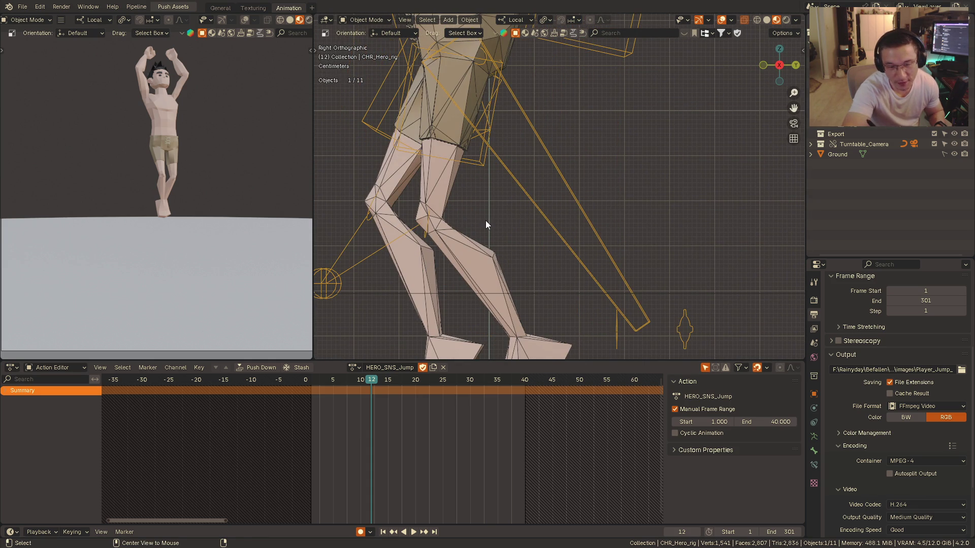
{"action": "scroll", "coordinate": [494, 209], "scroll_direction": "down", "scroll_amount": 2}
{"action": "scroll", "coordinate": [483, 212], "scroll_direction": "down", "scroll_amount": 1}
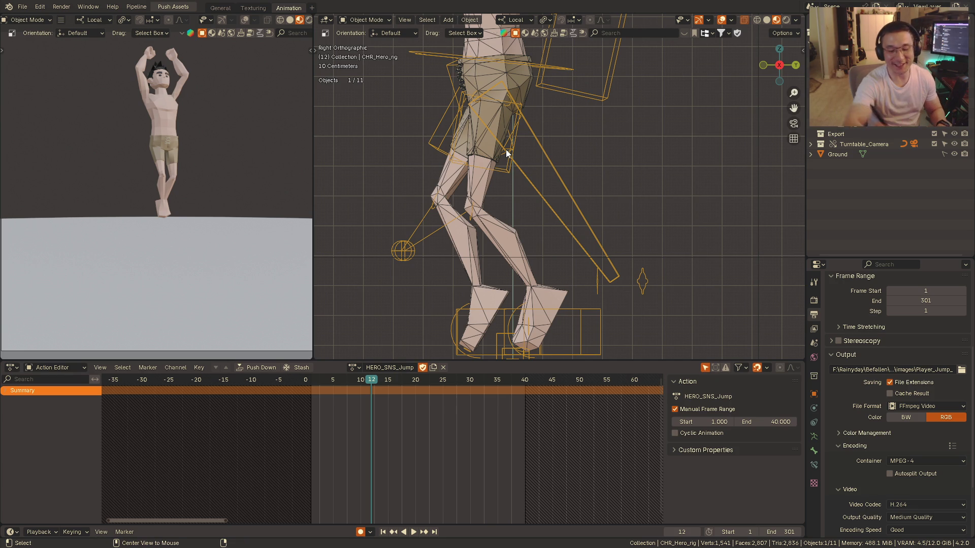
{"action": "key", "text": "KP_1"}
{"action": "mouse_move", "coordinate": [566, 188]}
{"action": "middle_mouse_down", "text": "shift"}
{"action": "mouse_move", "coordinate": [521, 255]}
{"action": "mouse_move", "coordinate": [474, 256]}
{"action": "middle_mouse_up", "text": "shift"}
{"action": "scroll", "coordinate": [506, 234], "scroll_direction": "down", "scroll_amount": 1}
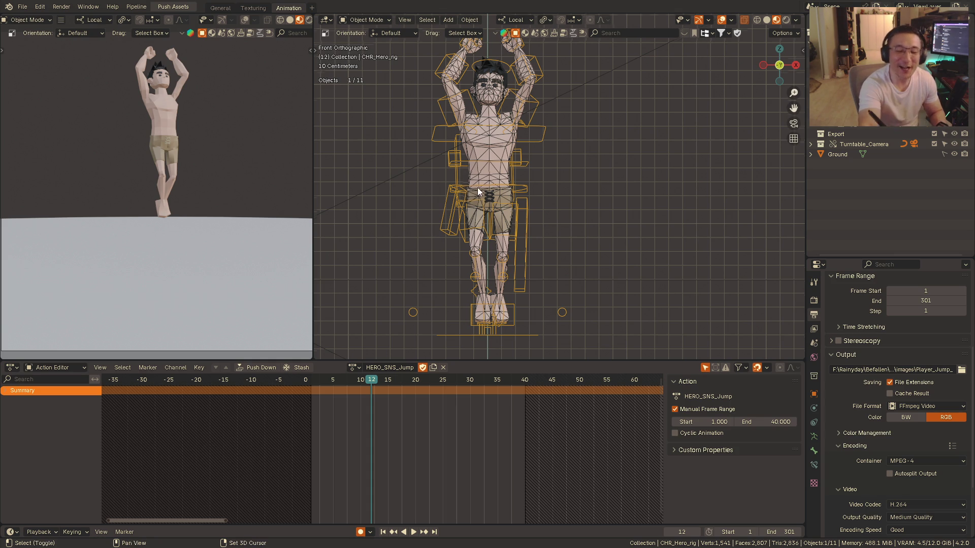
{"action": "scroll", "coordinate": [481, 214], "scroll_direction": "up", "scroll_amount": 2}
{"action": "scroll", "coordinate": [507, 152], "scroll_direction": "up", "scroll_amount": 3}
{"action": "scroll", "coordinate": [506, 152], "scroll_direction": "down", "scroll_amount": 1}
{"action": "scroll", "coordinate": [571, 155], "scroll_direction": "down", "scroll_amount": 1}
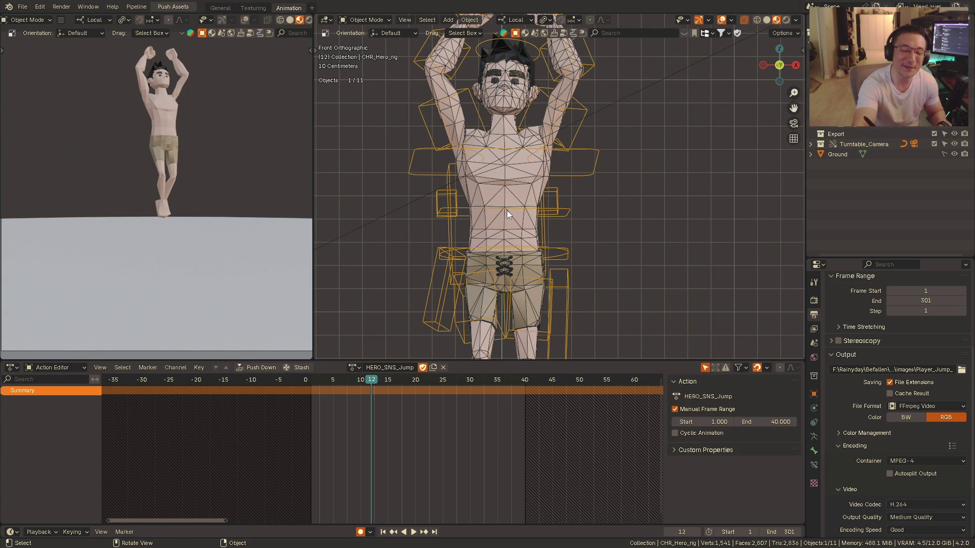
{"action": "scroll", "coordinate": [535, 150], "scroll_direction": "up", "scroll_amount": 3, "text": "shift"}
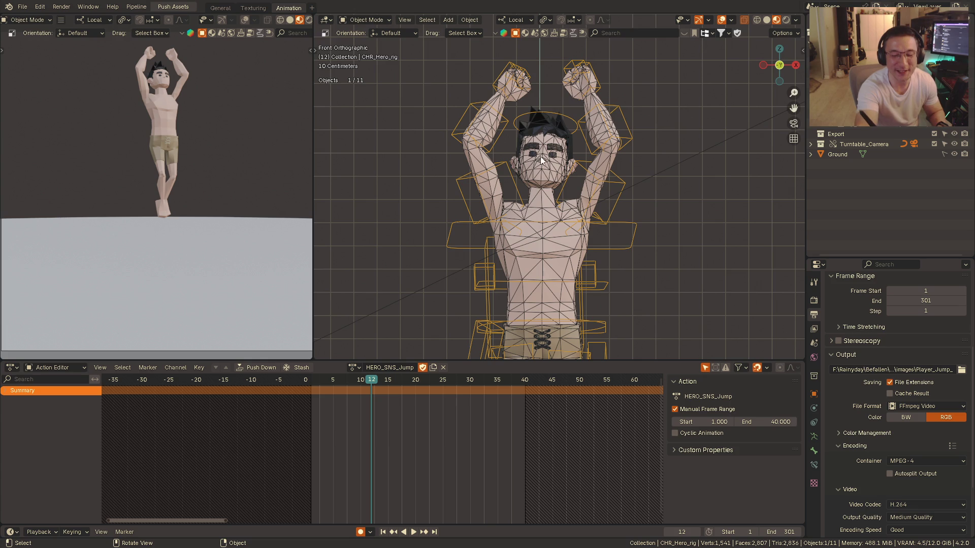
{"action": "scroll", "coordinate": [546, 173], "scroll_direction": "down", "scroll_amount": 1, "text": "shift"}
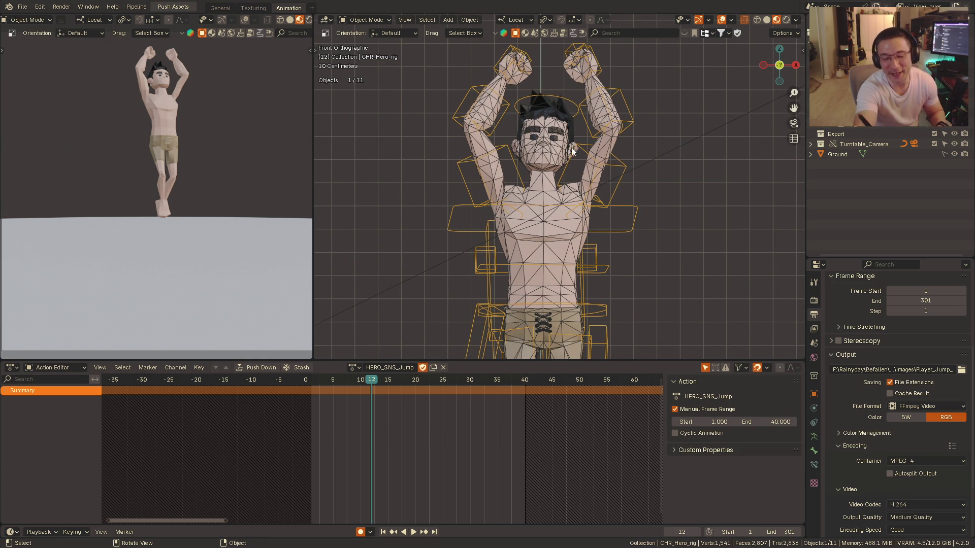
{"action": "scroll", "coordinate": [555, 199], "scroll_direction": "down", "scroll_amount": 8, "text": "shift"}
{"action": "scroll", "coordinate": [513, 143], "scroll_direction": "down", "scroll_amount": 3, "text": "shift"}
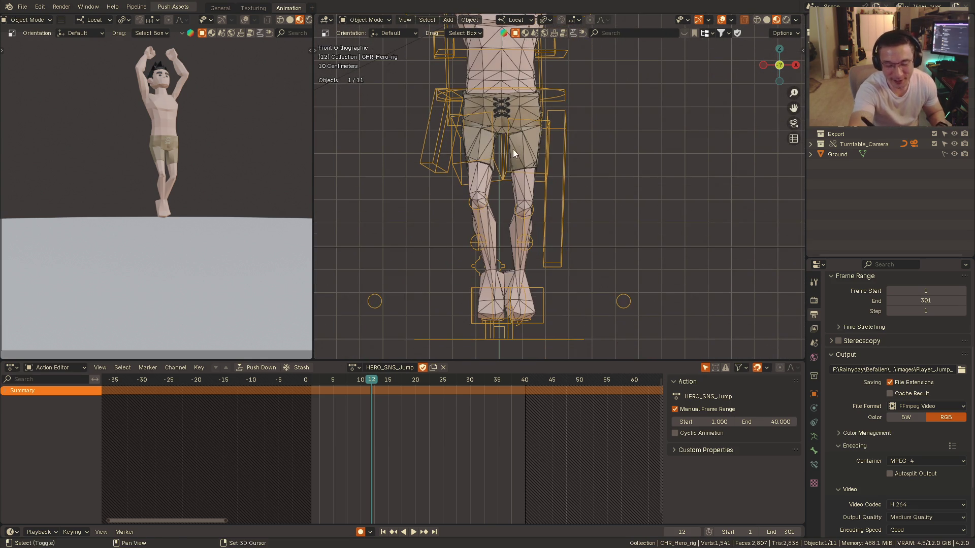
{"action": "middle_click_drag", "start_coordinate": [541, 160], "coordinate": [540, 157], "text": "alt"}
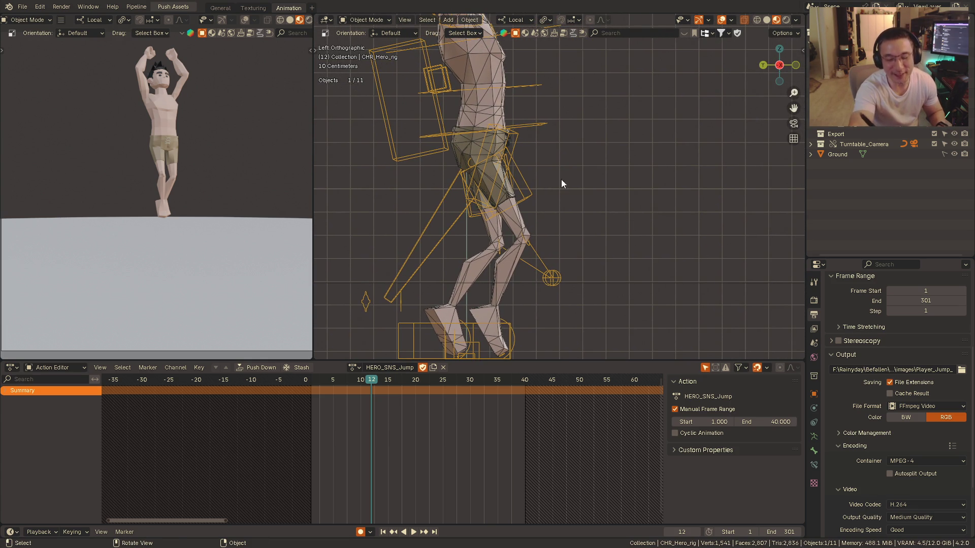
{"action": "middle_click_drag", "start_coordinate": [574, 225], "coordinate": [534, 219], "text": "alt"}
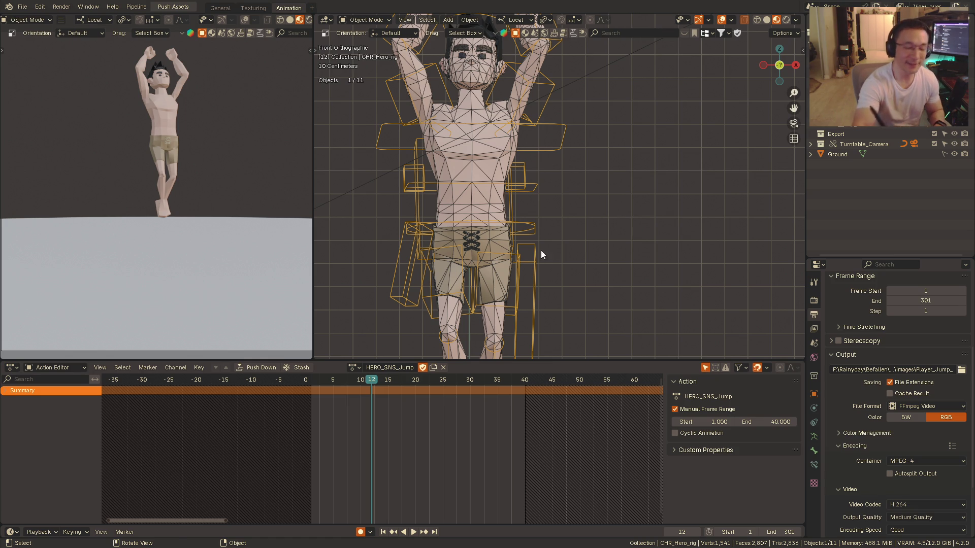
{"action": "middle_click_drag", "start_coordinate": [450, 240], "coordinate": [544, 210]}
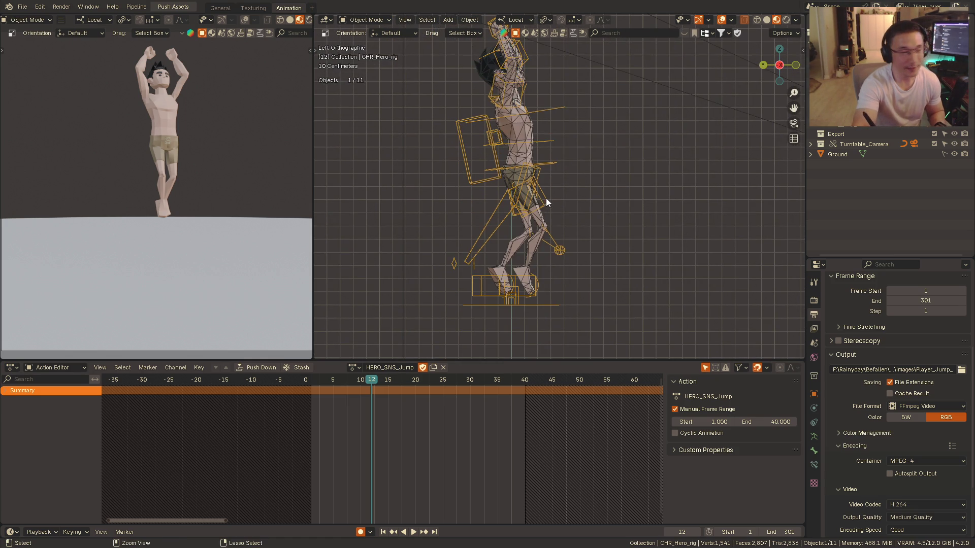
{"action": "scroll", "coordinate": [537, 228], "scroll_direction": "down", "scroll_amount": 3}
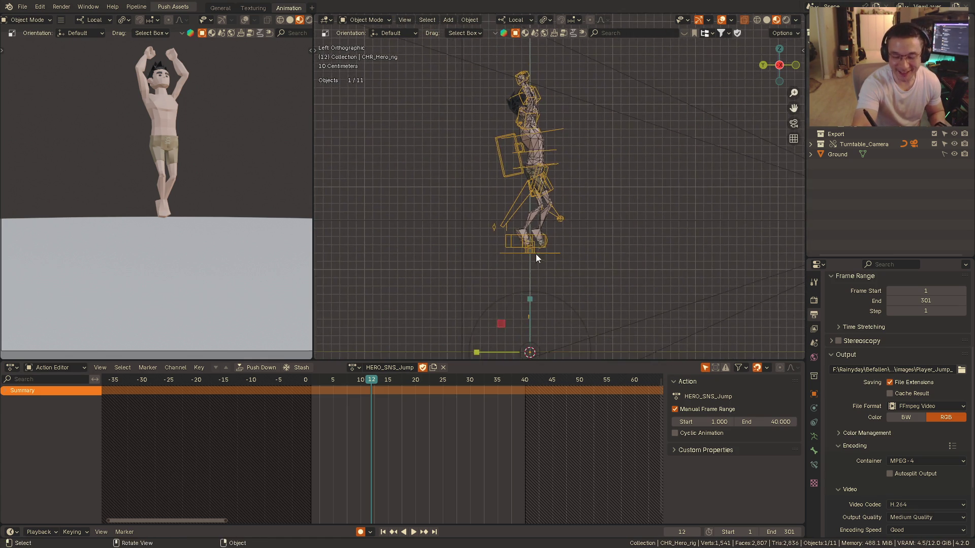
- Switch the rig into Pose Mode and play HERO_SNS_Jump from its first frames
{"action": "middle_click_drag", "start_coordinate": [566, 205], "coordinate": [500, 228], "text": "shift"}
{"action": "key", "text": "ctrl+Tab"}
{"action": "left_click", "coordinate": [545, 288]}
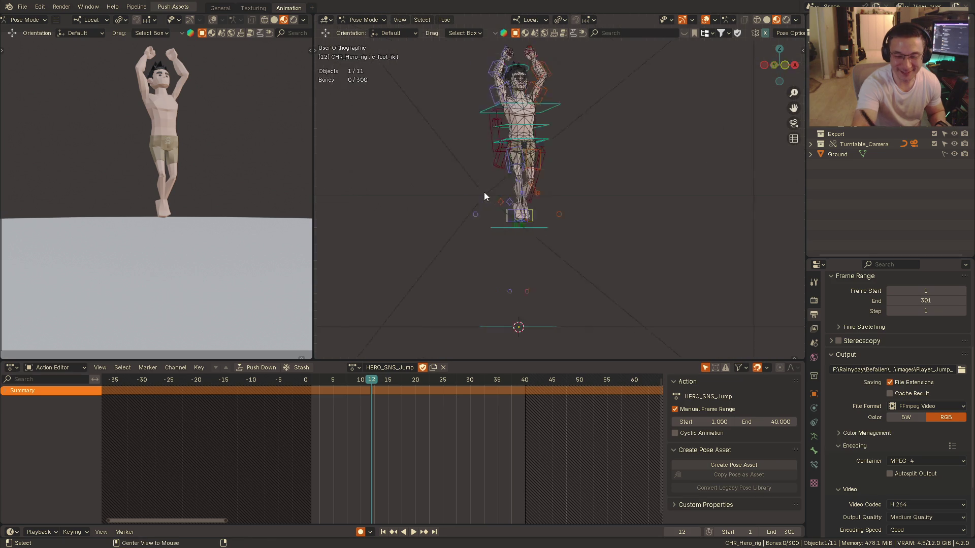
{"action": "scroll", "coordinate": [532, 166], "scroll_direction": "up", "scroll_amount": 2}
{"action": "scroll", "coordinate": [531, 166], "scroll_direction": "up", "scroll_amount": 2}
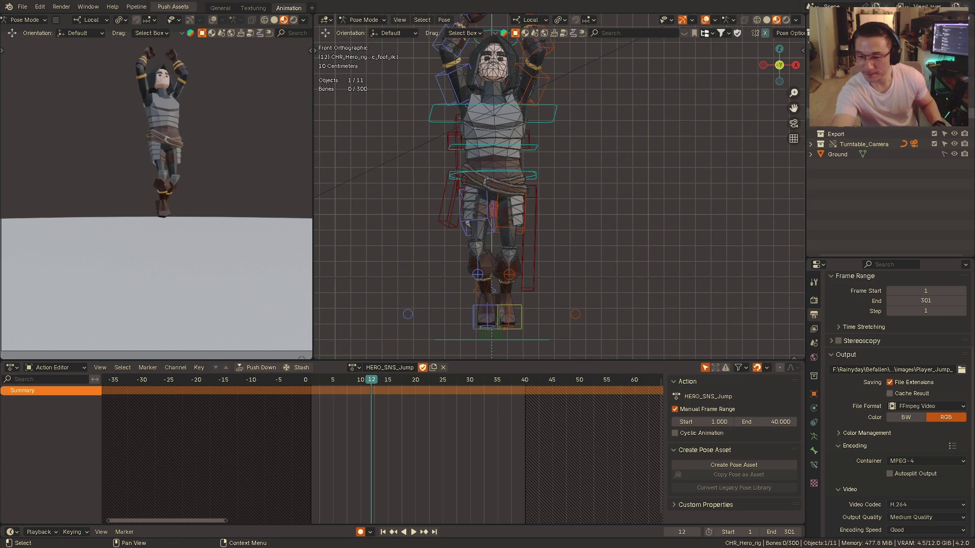
{"action": "middle_click_drag", "start_coordinate": [558, 228], "coordinate": [566, 214], "text": "shift"}
{"action": "left_click", "coordinate": [321, 379]}
{"action": "key", "text": "space"}
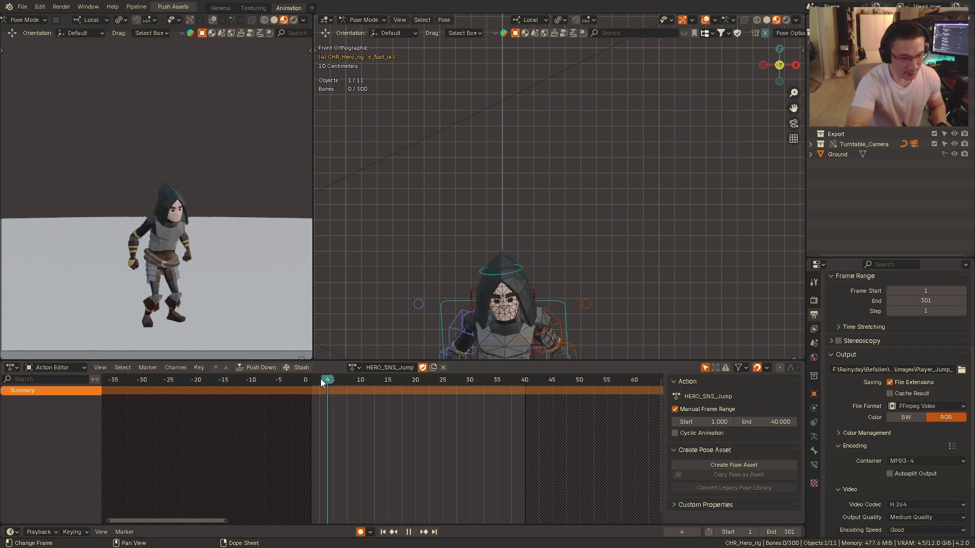
- Stop the jump at frame 13 and orbit to a left side view of the airborne hero
{"action": "key", "text": "space"}
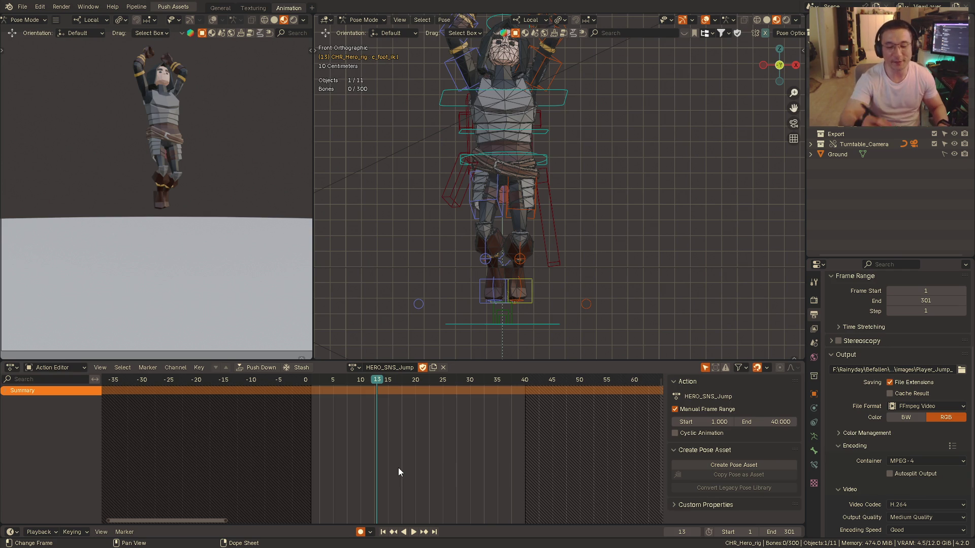
{"action": "mouse_move", "coordinate": [421, 220]}
{"action": "middle_mouse_down"}
{"action": "mouse_move", "coordinate": [567, 213]}
{"action": "mouse_move", "coordinate": [560, 173]}
{"action": "middle_mouse_up"}
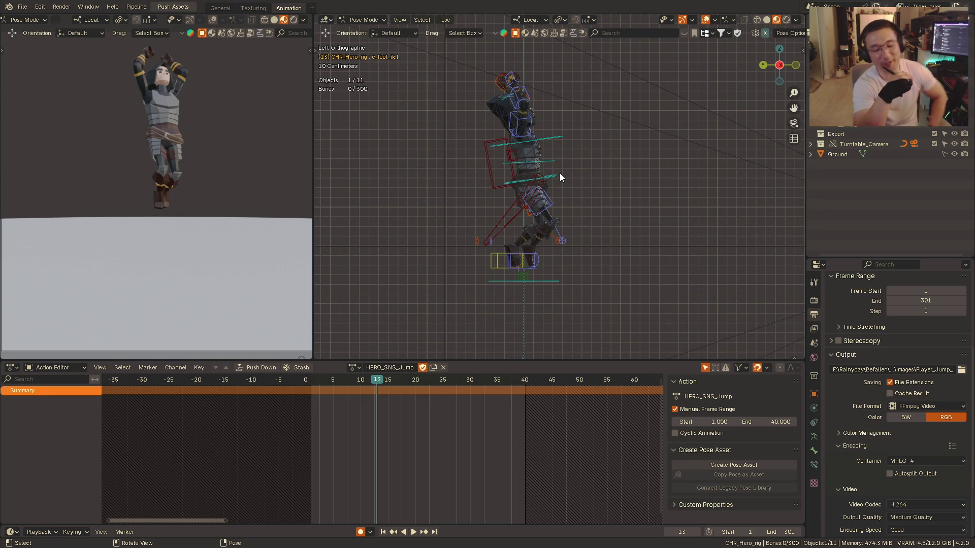
- Bring the character into a front view and restart HERO_SNS_Jump playback
{"action": "mouse_move", "coordinate": [555, 278]}
{"action": "middle_mouse_down", "text": "shift"}
{"action": "mouse_move", "coordinate": [554, 211]}
{"action": "mouse_move", "coordinate": [539, 250]}
{"action": "middle_mouse_up", "text": "shift"}
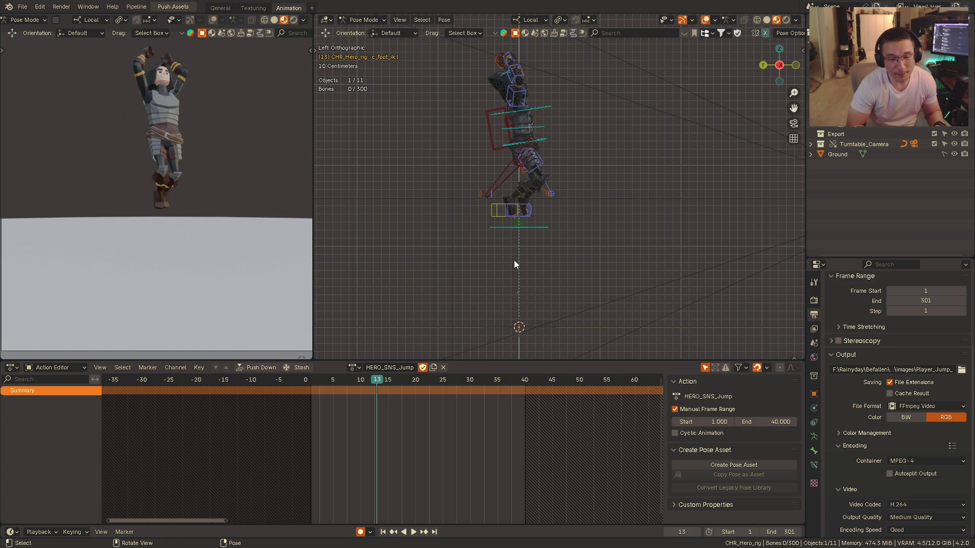
{"action": "key", "text": "alt"}
{"action": "mouse_move", "coordinate": [514, 259]}
{"action": "middle_mouse_down", "text": "alt"}
{"action": "mouse_move", "coordinate": [535, 233]}
{"action": "mouse_move", "coordinate": [518, 239]}
{"action": "mouse_move", "coordinate": [672, 147]}
{"action": "middle_mouse_up", "text": "alt"}
{"action": "key", "text": "space"}
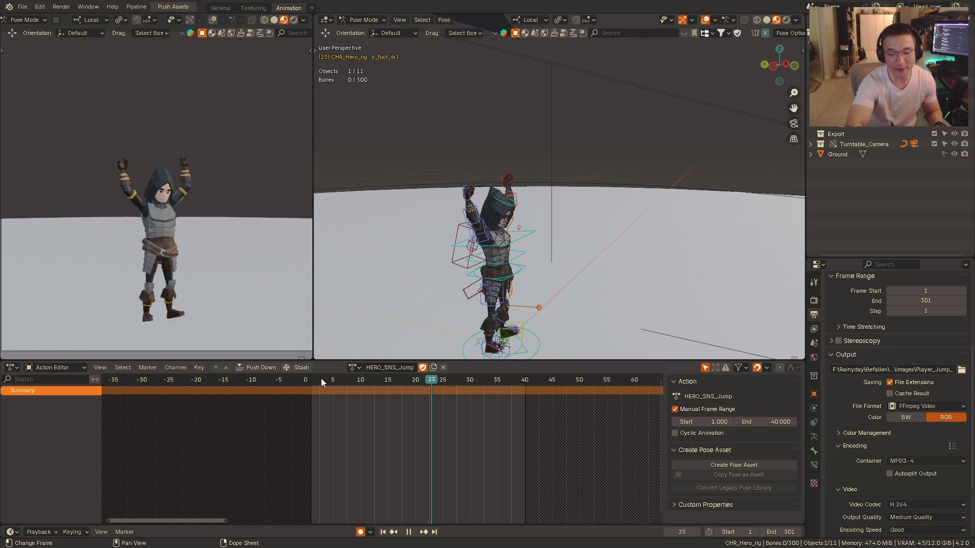
- Stop the jump playback near its start and orbit to the Left Orthographic side view
{"action": "left_click", "coordinate": [316, 379]}
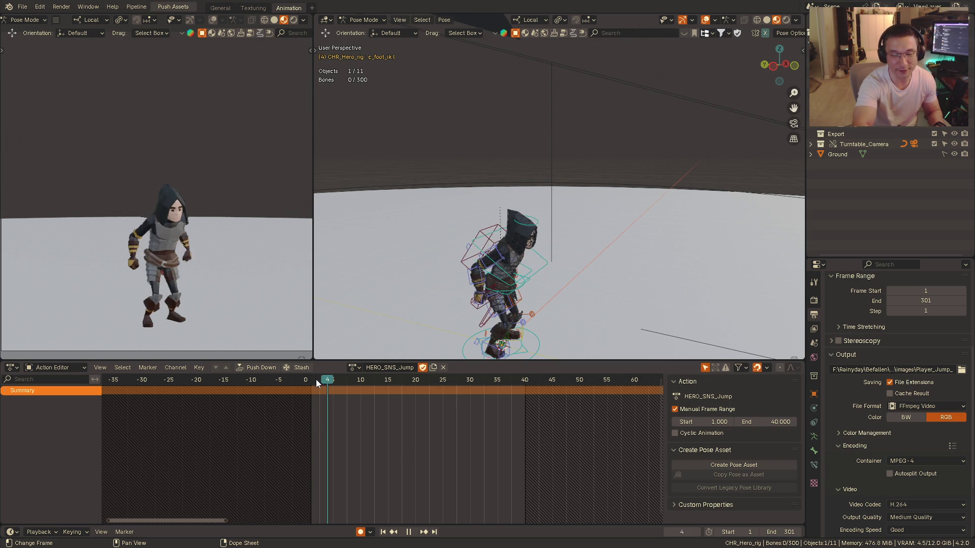
{"action": "key", "text": "space"}
{"action": "key", "text": "ctrl+KP_1"}
{"action": "middle_click_drag", "start_coordinate": [637, 227], "coordinate": [561, 256], "text": "alt"}
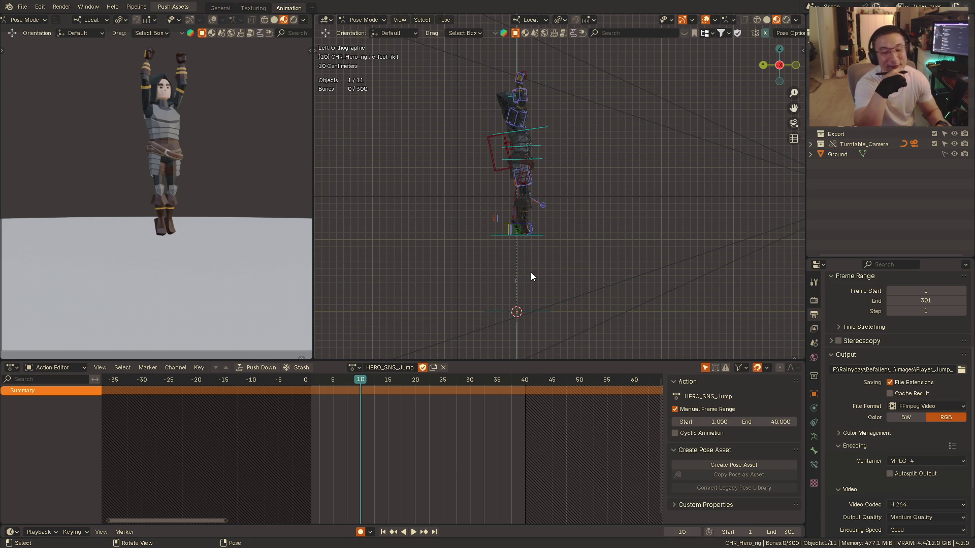
- Replay HERO_SNS_Jump from the front view and stop on the landing pose at frame 25
{"action": "middle_click_drag", "start_coordinate": [531, 273], "coordinate": [495, 206], "text": "alt"}
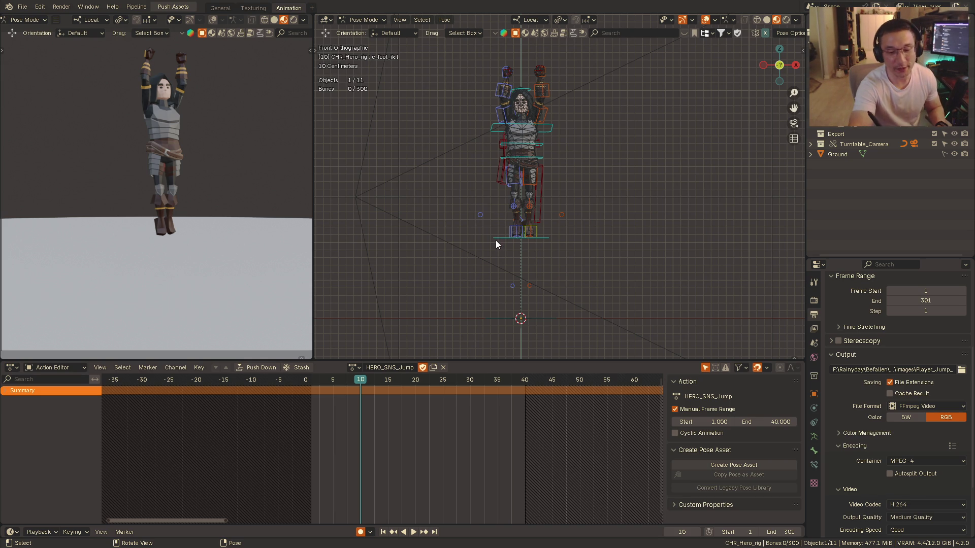
{"action": "left_click", "coordinate": [313, 380]}
{"action": "key", "text": "space"}
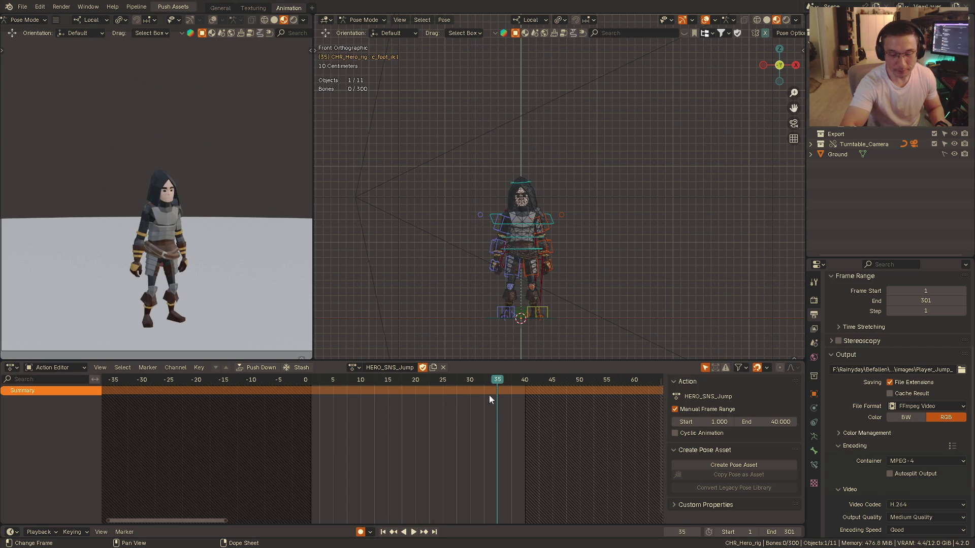
{"action": "left_click", "coordinate": [316, 379]}
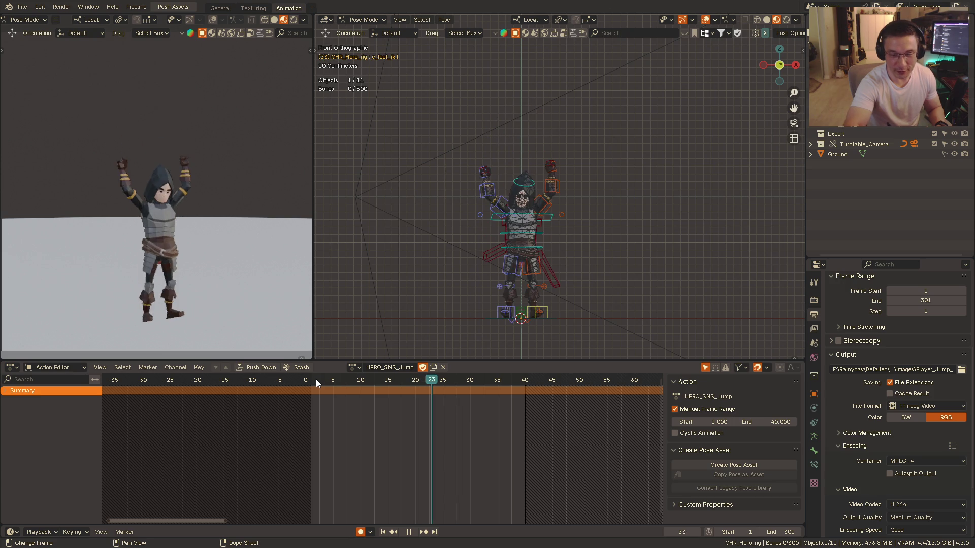
{"action": "key", "text": "space"}
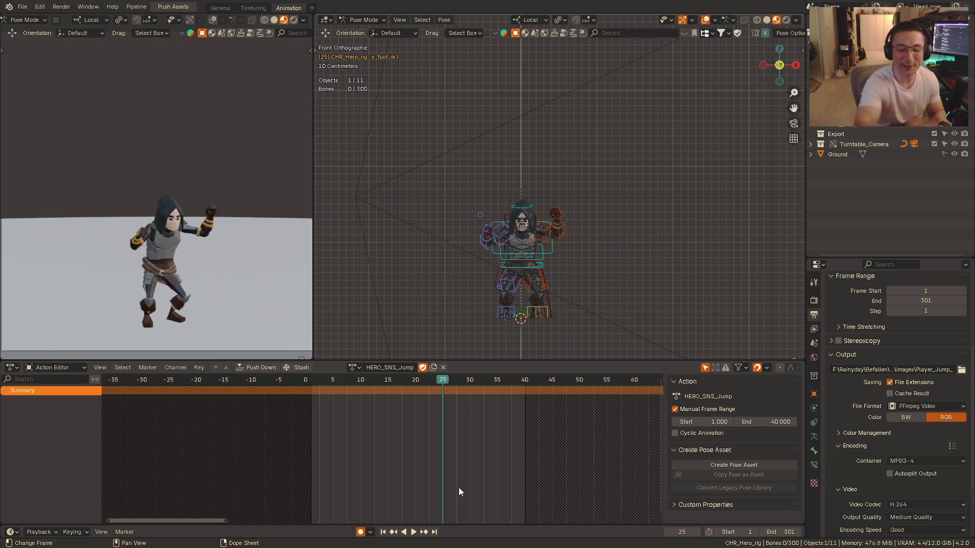
{"action": "middle_click_drag", "start_coordinate": [518, 259], "coordinate": [562, 259], "text": "alt"}
{"action": "scroll", "coordinate": [562, 256], "scroll_direction": "up", "scroll_amount": 1}
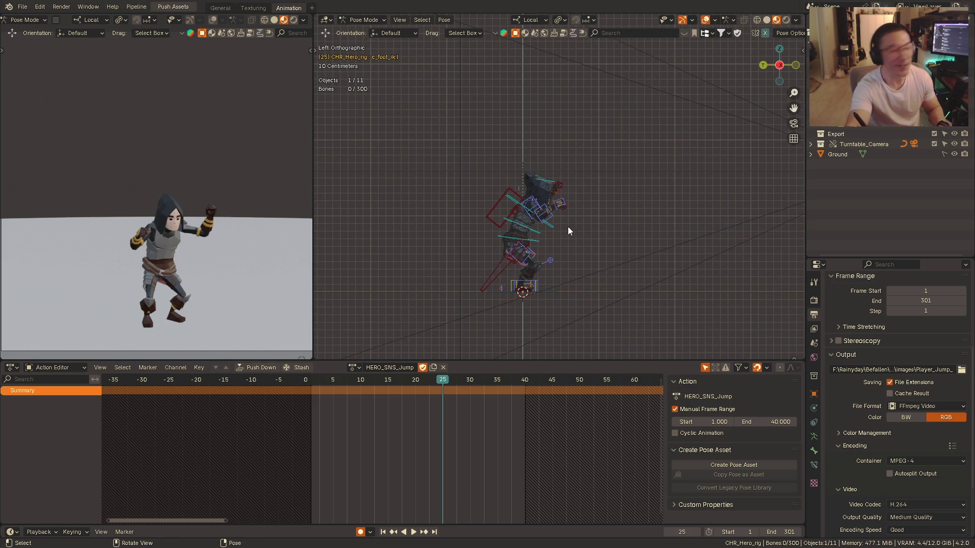
{"action": "scroll", "coordinate": [573, 218], "scroll_direction": "up", "scroll_amount": 1}
- Rewind and replay the jump several times in the side view, stopping after each pass
{"action": "mouse_move", "coordinate": [578, 205]}
{"action": "middle_mouse_down", "text": "shift"}
{"action": "mouse_move", "coordinate": [585, 189]}
{"action": "mouse_move", "coordinate": [583, 198]}
{"action": "middle_mouse_up", "text": "shift"}
{"action": "left_click_drag", "start_coordinate": [384, 379], "coordinate": [316, 379]}
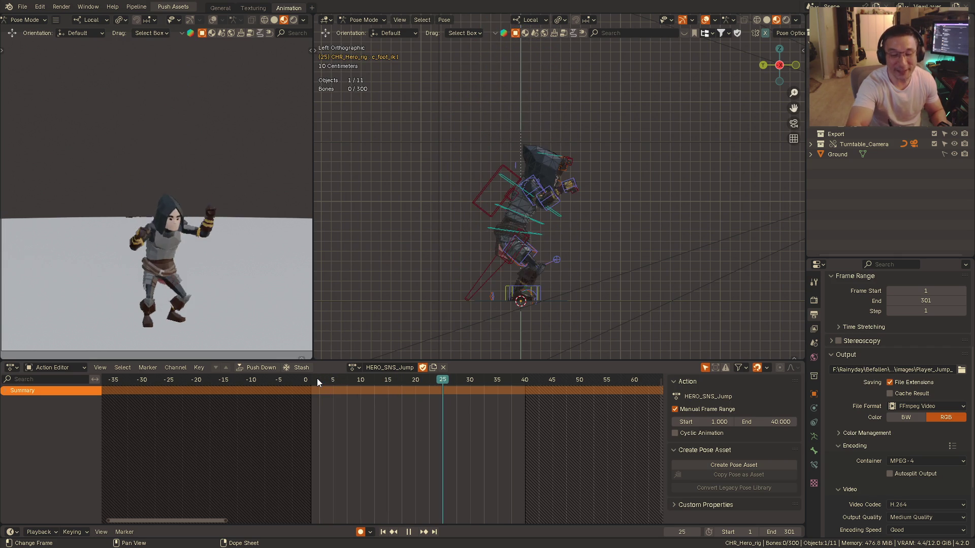
{"action": "key", "text": "space"}
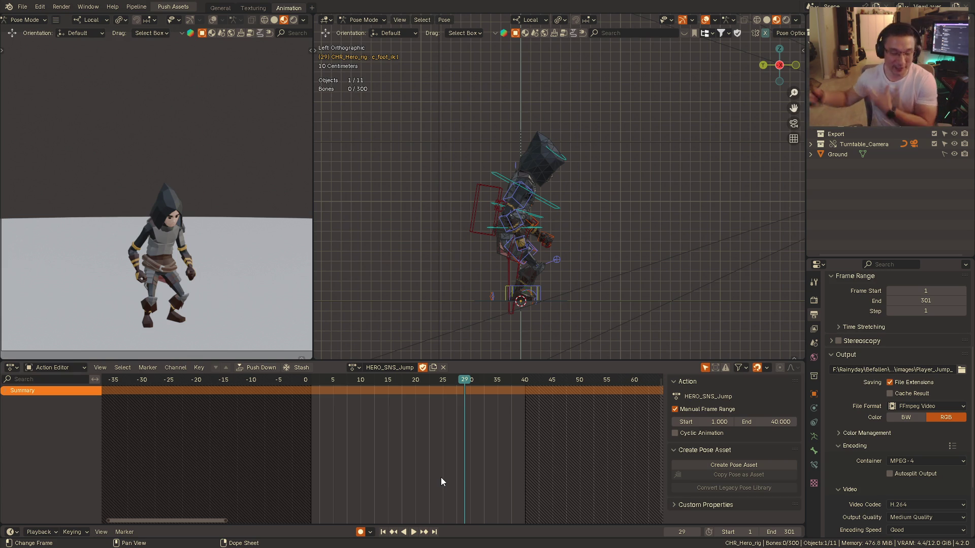
{"action": "left_click", "coordinate": [316, 381]}
{"action": "key", "text": "space"}
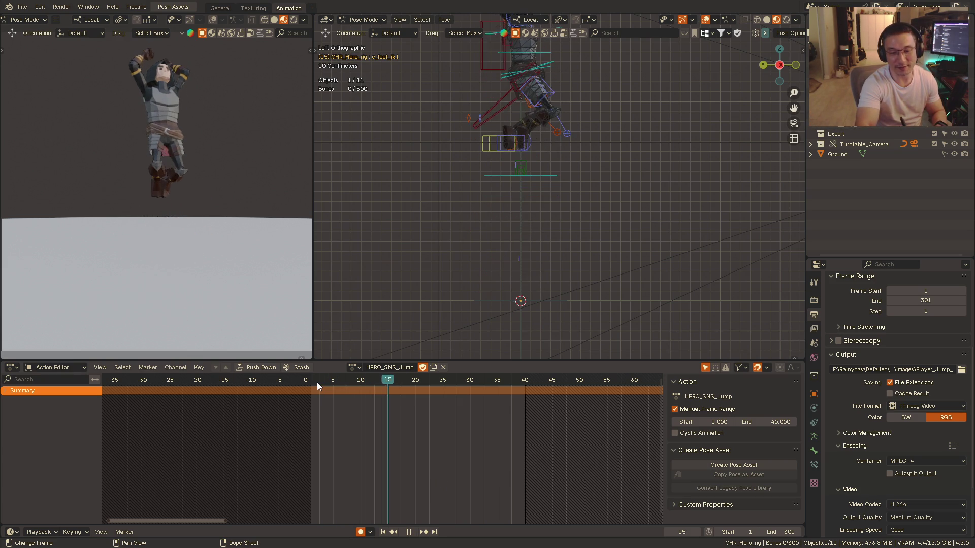
{"action": "key", "text": "space"}
{"action": "mouse_move", "coordinate": [406, 345]}
{"action": "middle_mouse_down", "text": "shift"}
{"action": "mouse_move", "coordinate": [516, 234]}
{"action": "mouse_move", "coordinate": [505, 229]}
{"action": "middle_mouse_up", "text": "shift"}
{"action": "left_click", "coordinate": [320, 382]}
{"action": "key", "text": "space"}
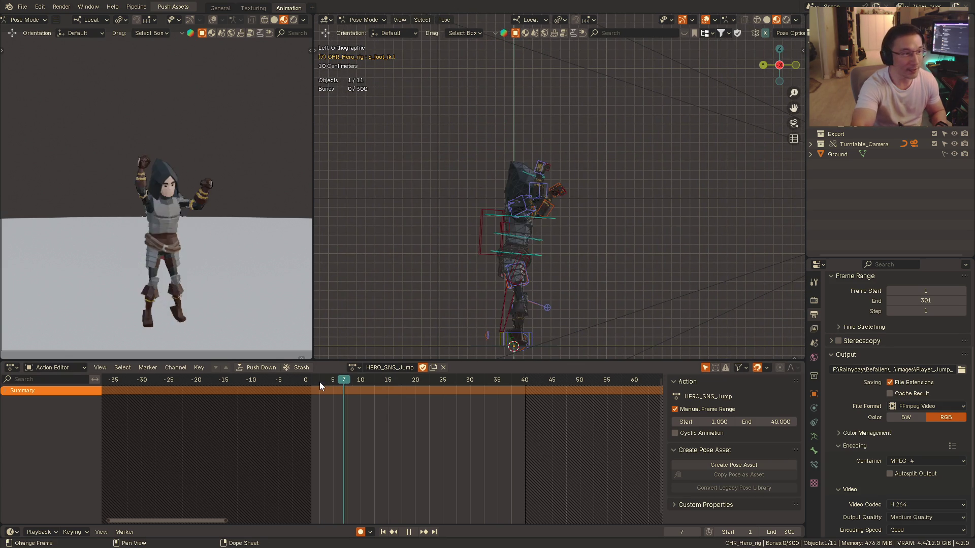
{"action": "key", "text": "space"}
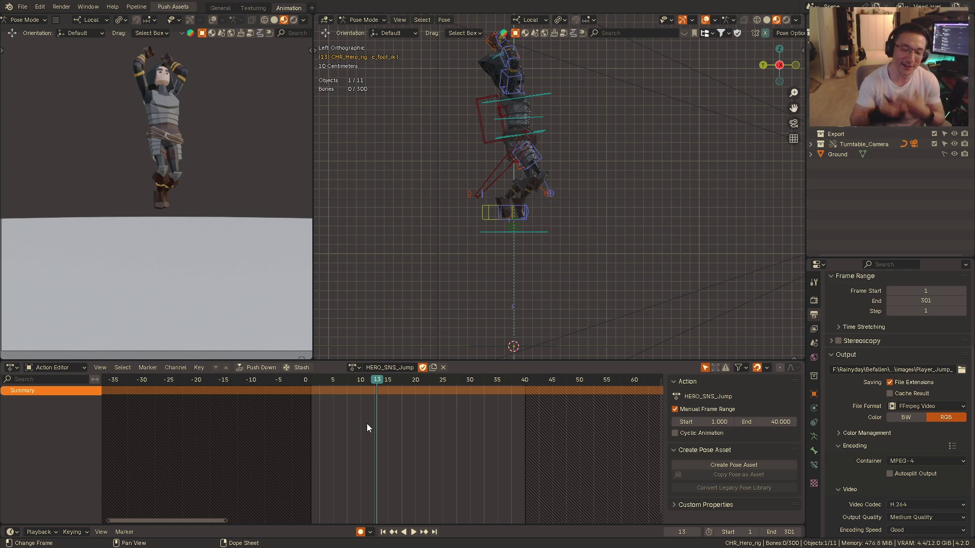
- Replay the jump twice more from the side, stop around frame 23, and head to the front view
{"action": "key", "text": "space"}
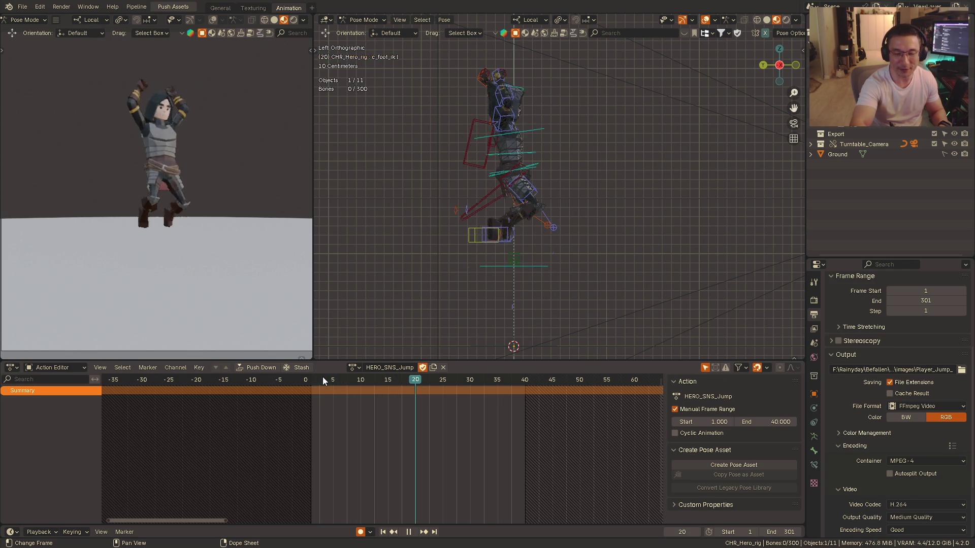
{"action": "key", "text": "space"}
{"action": "middle_click_drag", "start_coordinate": [545, 245], "coordinate": [540, 242], "text": "shift"}
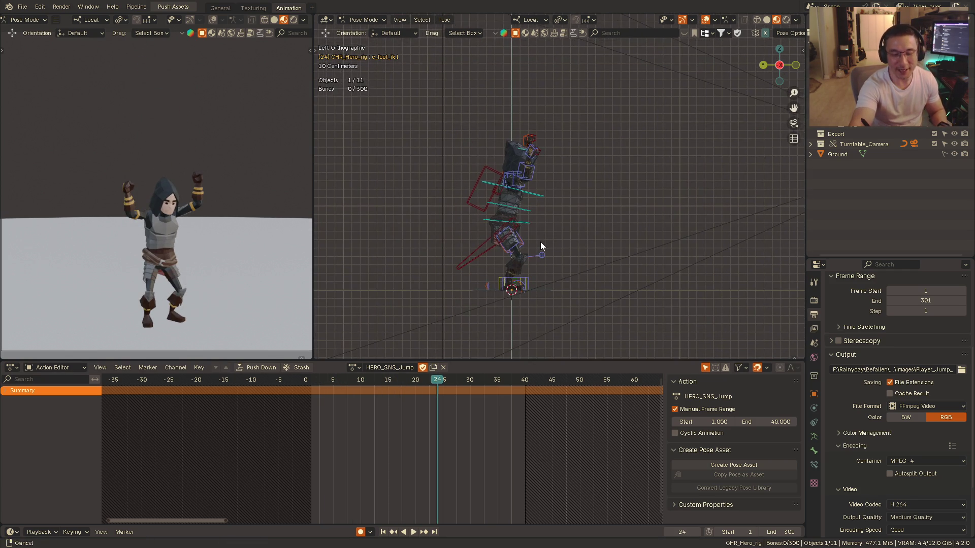
{"action": "left_click", "coordinate": [323, 381]}
{"action": "key", "text": "space"}
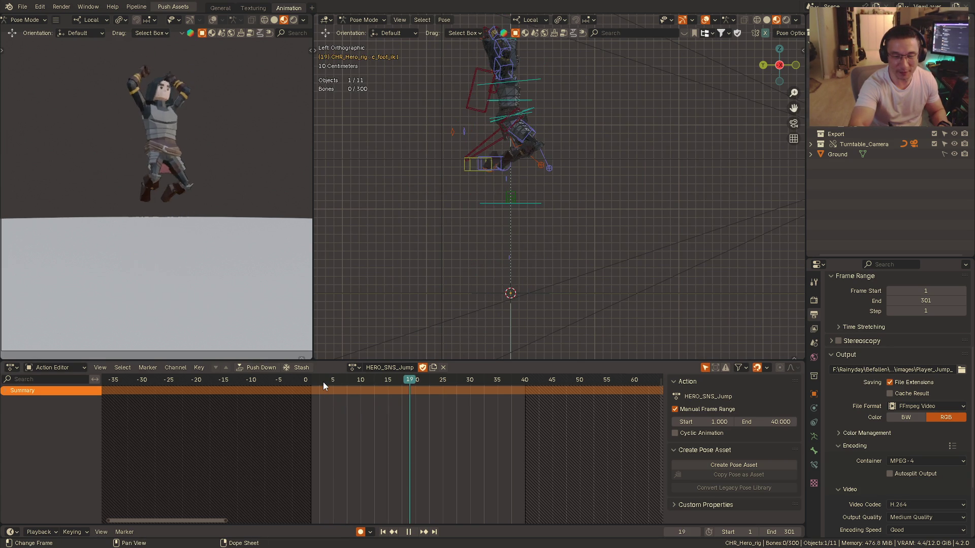
{"action": "key", "text": "space"}
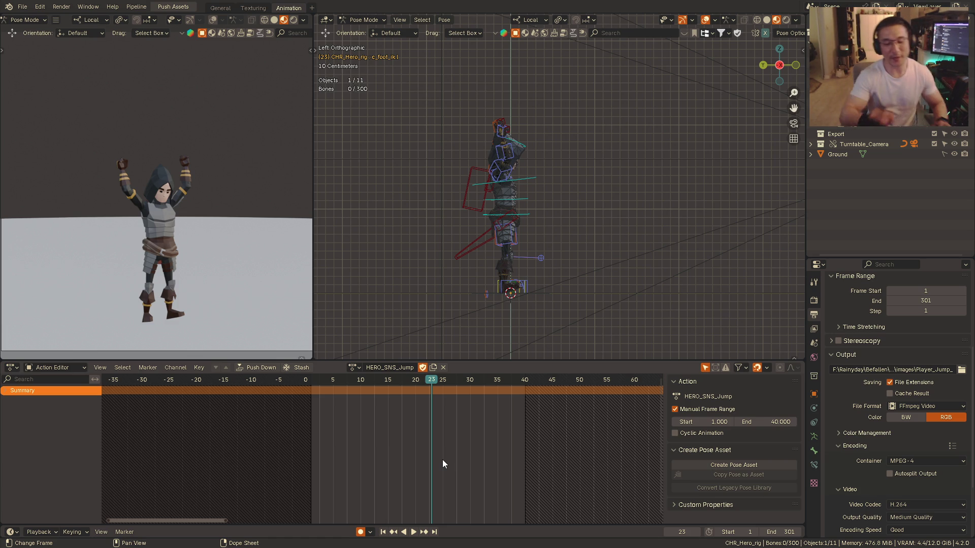
{"action": "key", "text": "KP_1"}
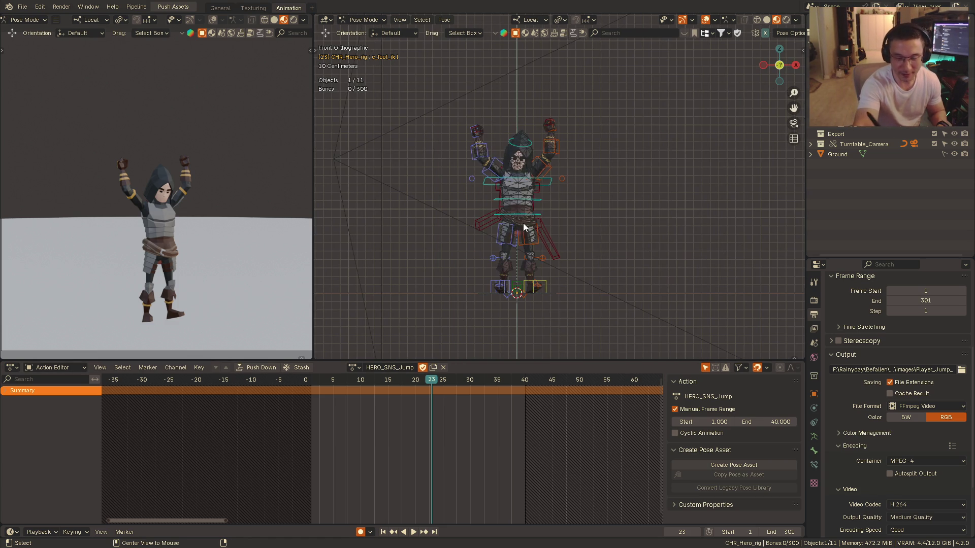
- Replay the jump from the front, stop at the landing, then return to the side view zoomed in
{"action": "left_click", "coordinate": [317, 380]}
{"action": "key", "text": "space"}
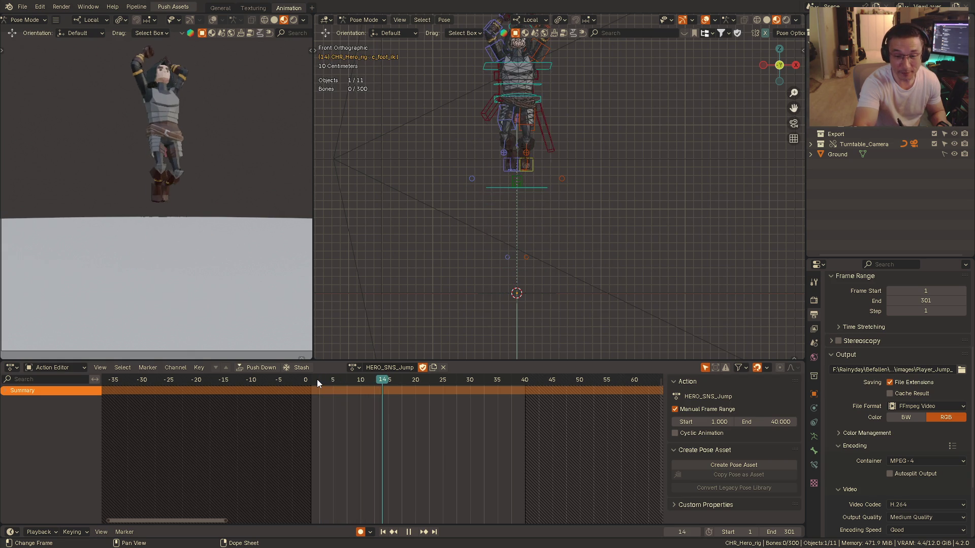
{"action": "key", "text": "space"}
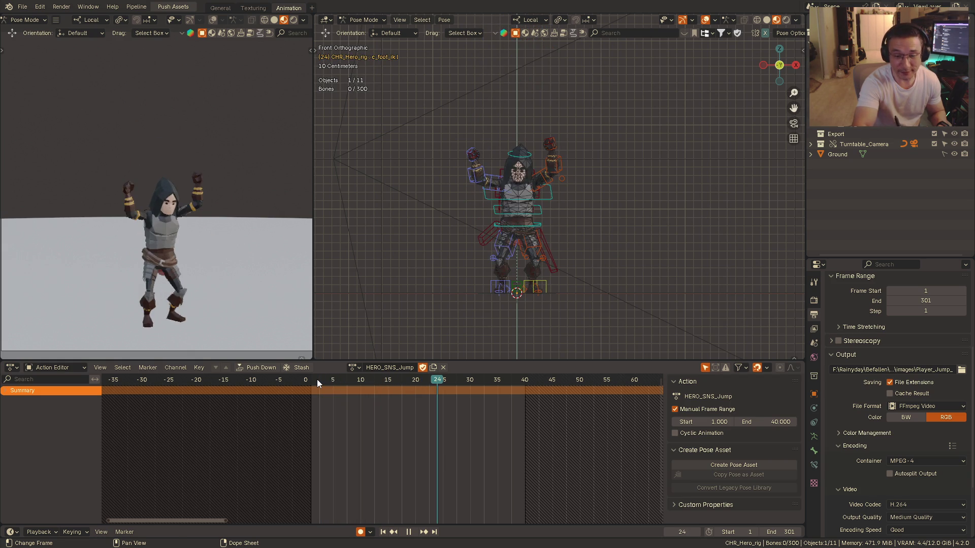
{"action": "key", "text": "ctrl+KP_3"}
{"action": "middle_click_drag", "start_coordinate": [530, 244], "coordinate": [505, 217], "text": "ctrl"}
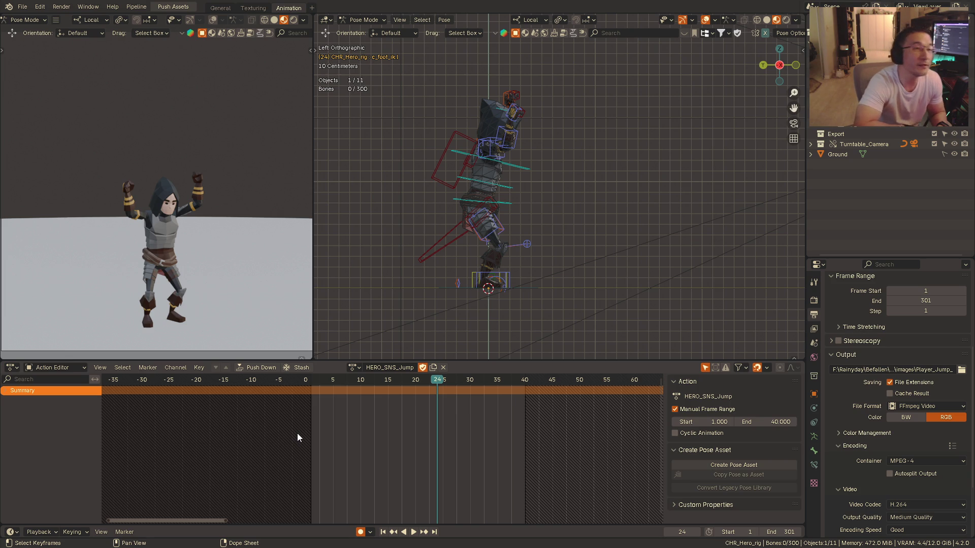
{"action": "mouse_move", "coordinate": [474, 233]}
{"action": "middle_mouse_down", "text": "alt"}
{"action": "mouse_move", "coordinate": [508, 221]}
{"action": "mouse_move", "coordinate": [480, 225]}
{"action": "middle_mouse_up", "text": "alt"}
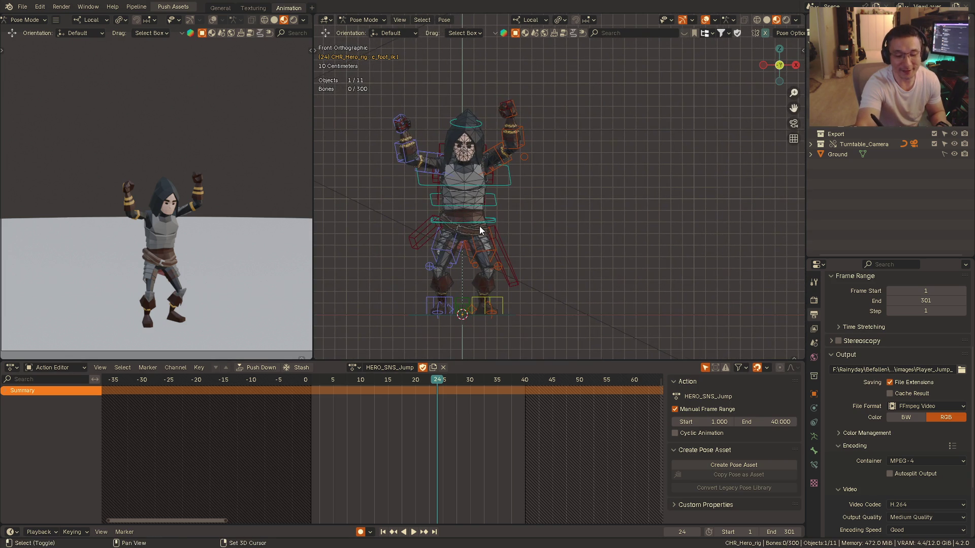
- Replay the jump twice from the front view, stopping at the landing and then mid-jump
{"action": "left_click", "coordinate": [326, 379]}
{"action": "key", "text": "space"}
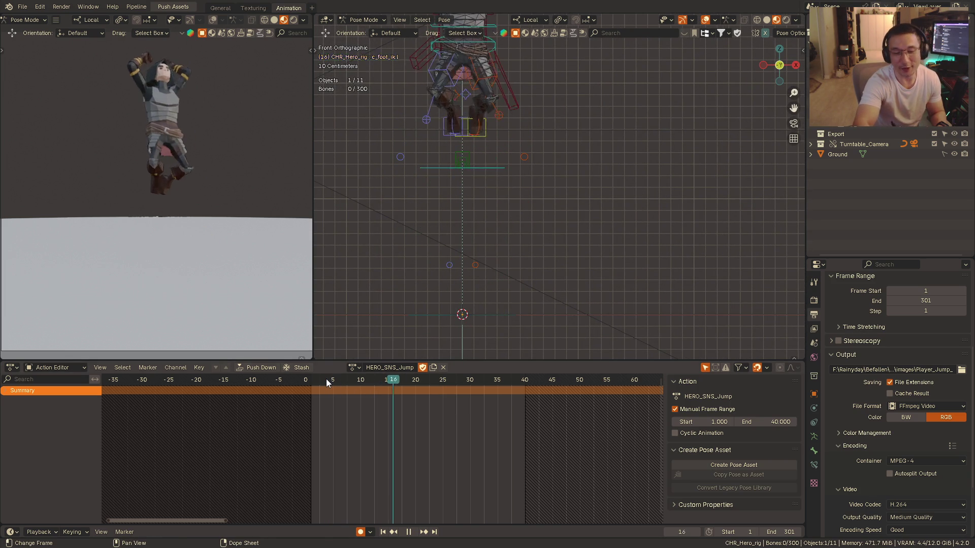
{"action": "key", "text": "space"}
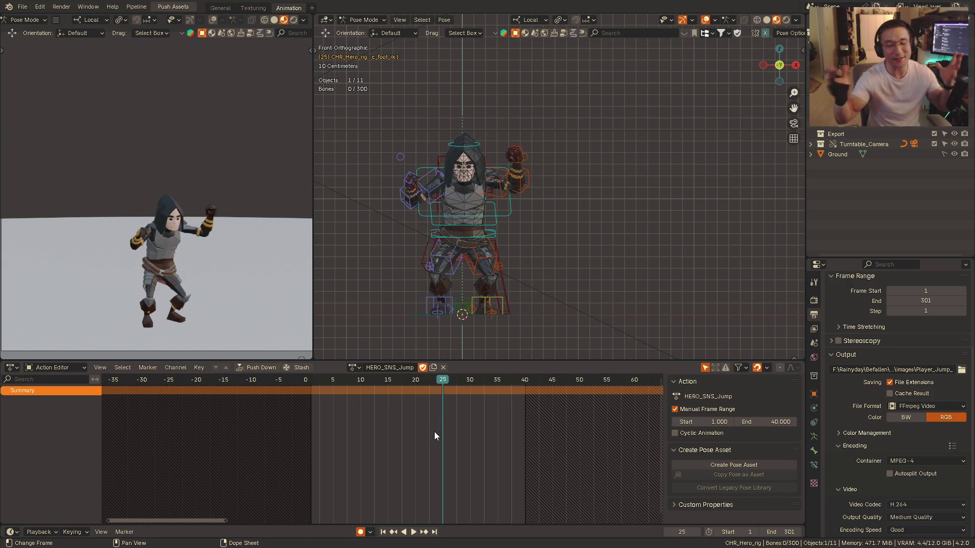
{"action": "left_click", "coordinate": [315, 379]}
{"action": "key", "text": "space"}
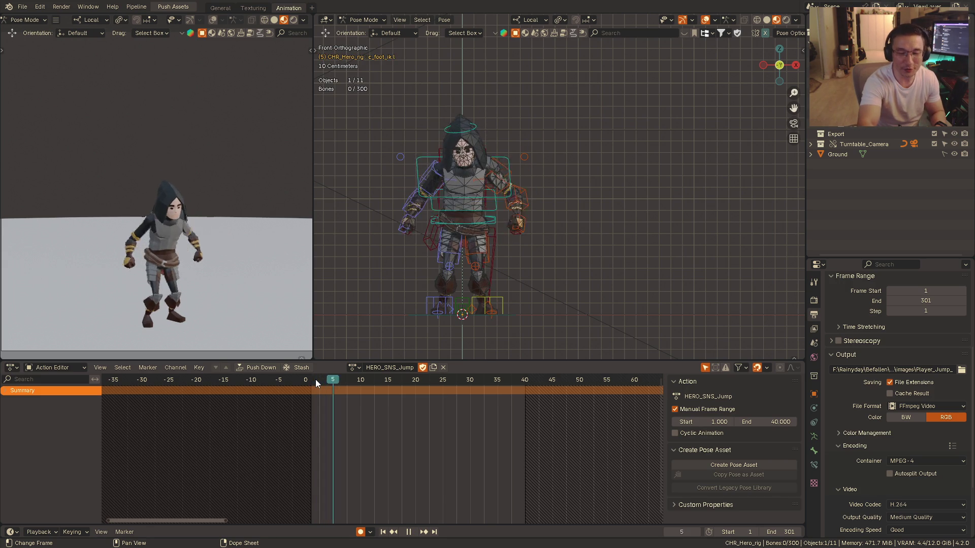
{"action": "key", "text": "space"}
{"action": "scroll", "coordinate": [492, 286], "scroll_direction": "down", "scroll_amount": 4}
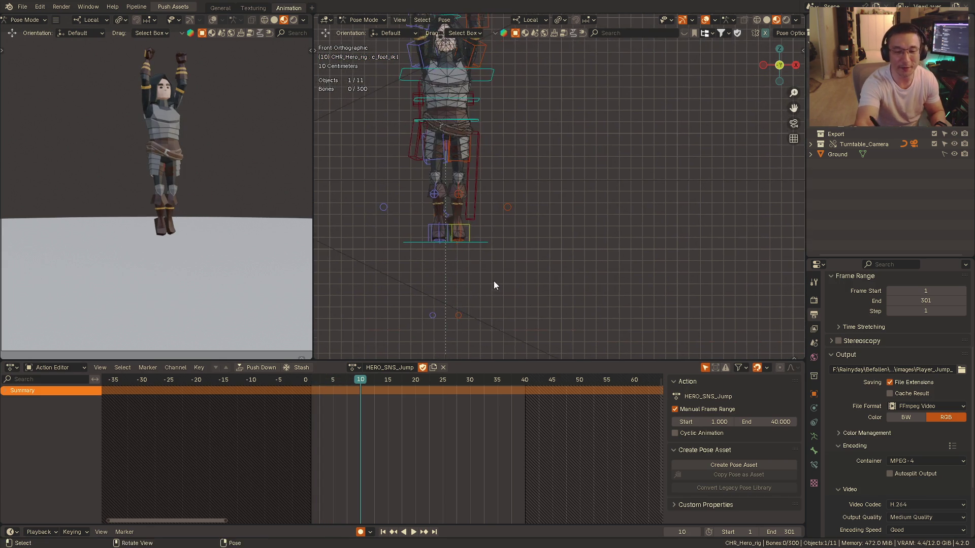
{"action": "scroll", "coordinate": [504, 256], "scroll_direction": "down", "scroll_amount": 3}
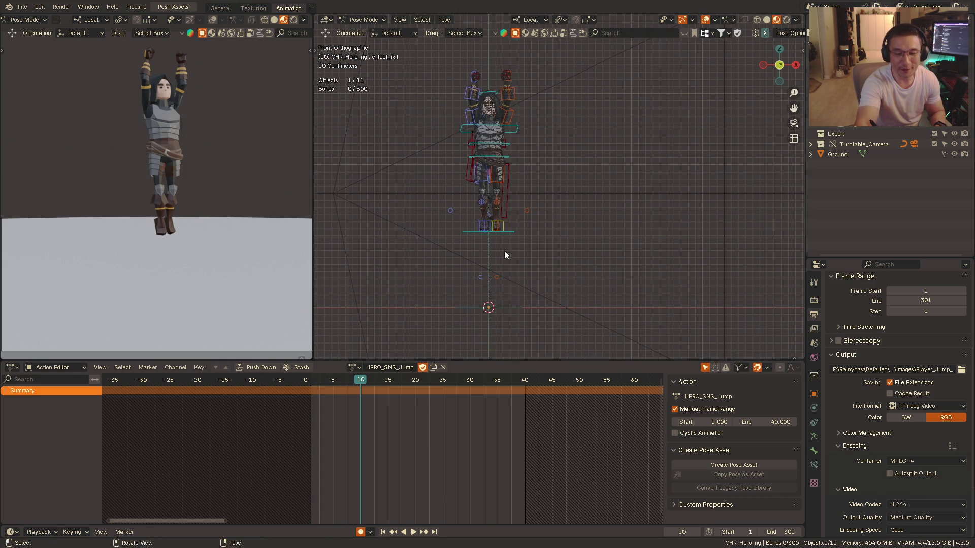
{"action": "scroll", "coordinate": [496, 257], "scroll_direction": "down", "scroll_amount": 2}
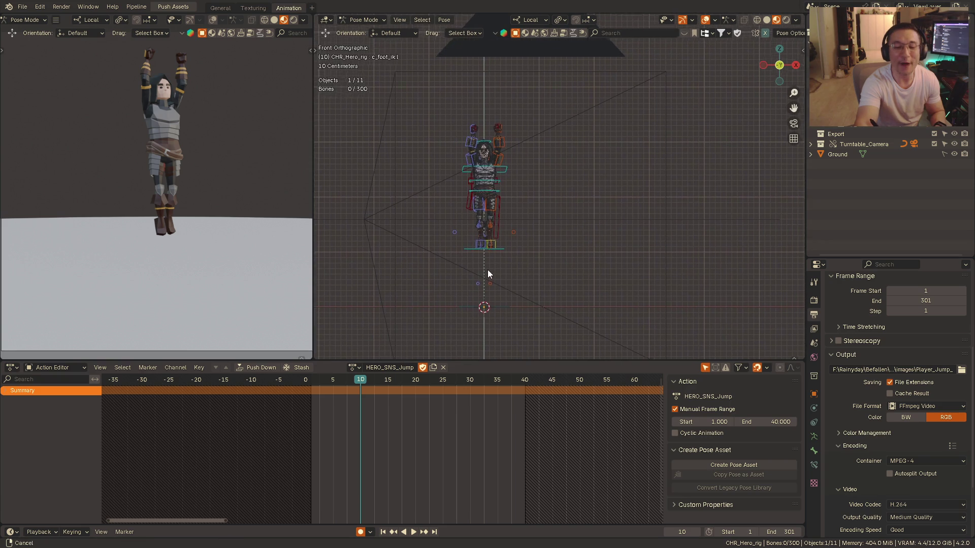
- Rewind to frame 1 and play the jump again, pausing and resuming before stopping
{"action": "left_click", "coordinate": [313, 381]}
{"action": "key", "text": "space"}
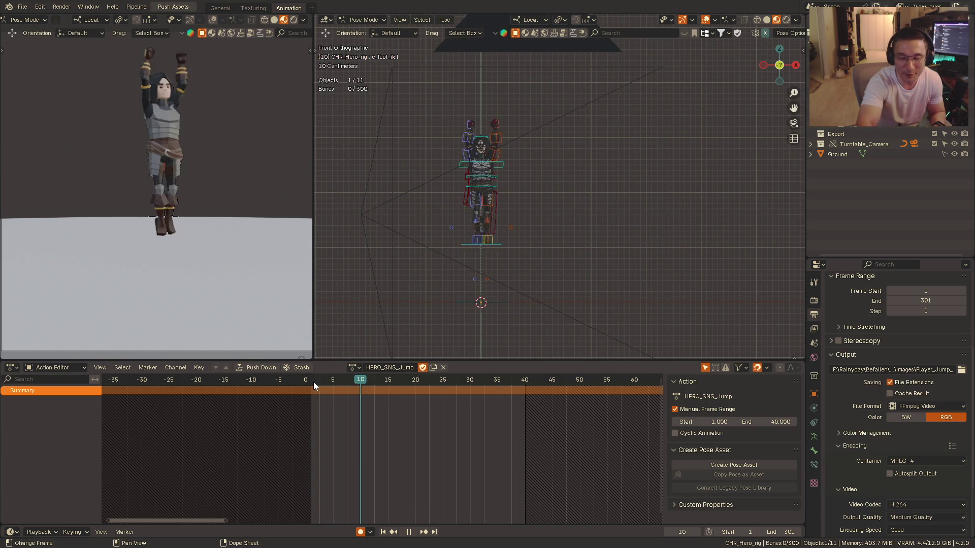
{"action": "key", "text": "space"}
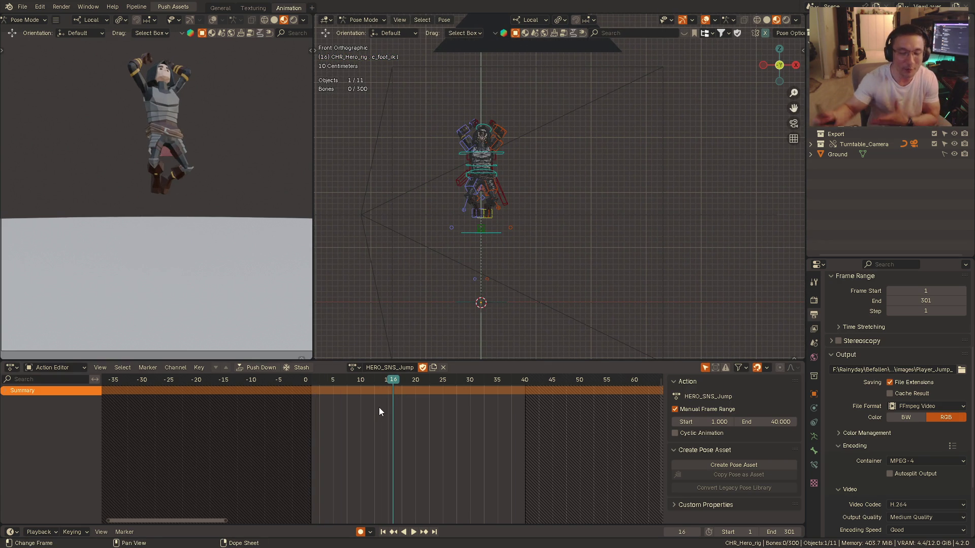
{"action": "key", "text": "space"}
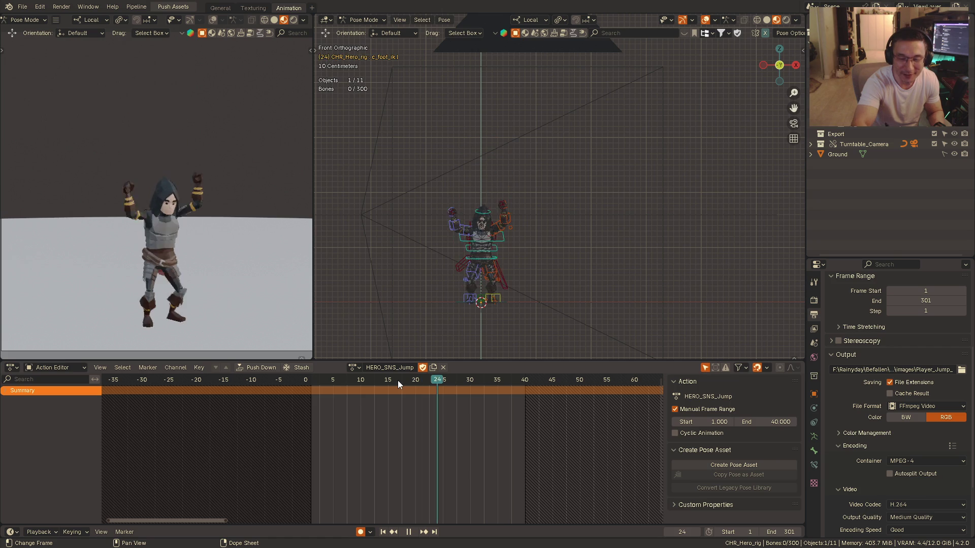
{"action": "key", "text": "space"}
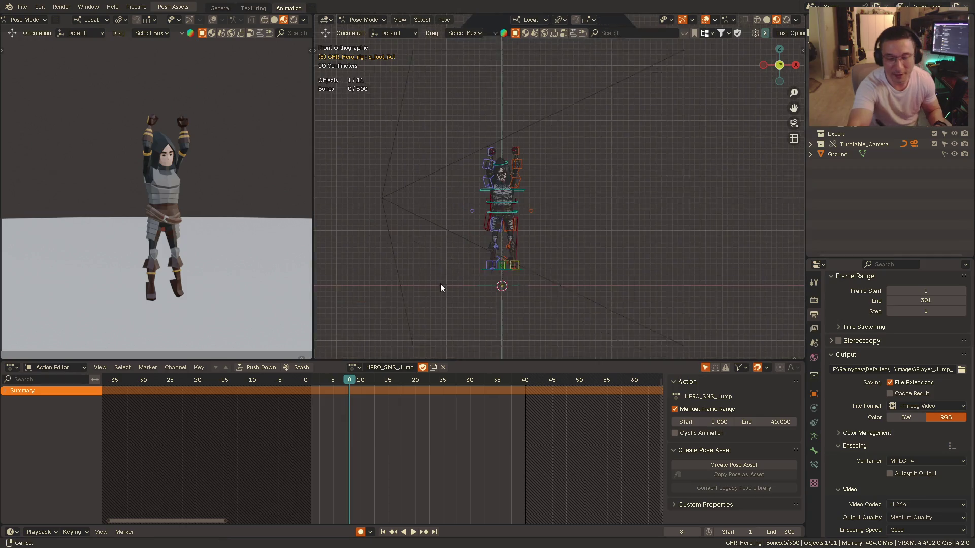
{"action": "scroll", "coordinate": [500, 227], "scroll_direction": "up", "scroll_amount": 3}
{"action": "scroll", "coordinate": [504, 225], "scroll_direction": "up", "scroll_amount": 2}
- Review the jump once from the side and once from the front, stopping on the end pose
{"action": "middle_click_drag", "start_coordinate": [514, 231], "coordinate": [540, 232]}
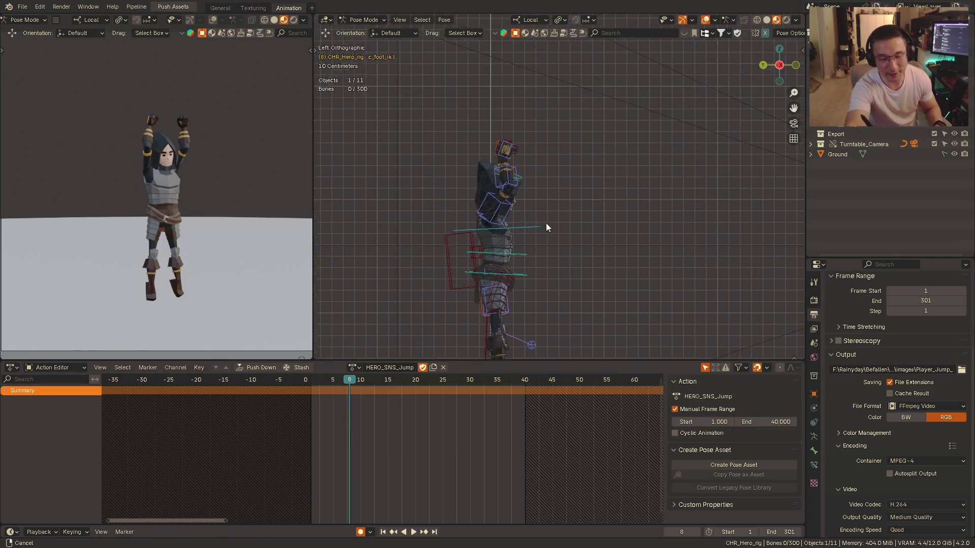
{"action": "key", "text": "space"}
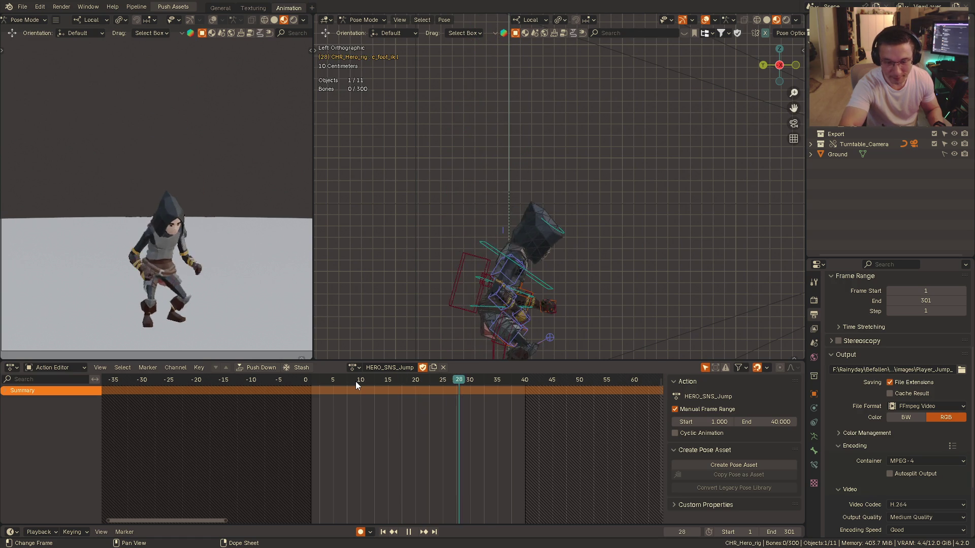
{"action": "key", "text": "space"}
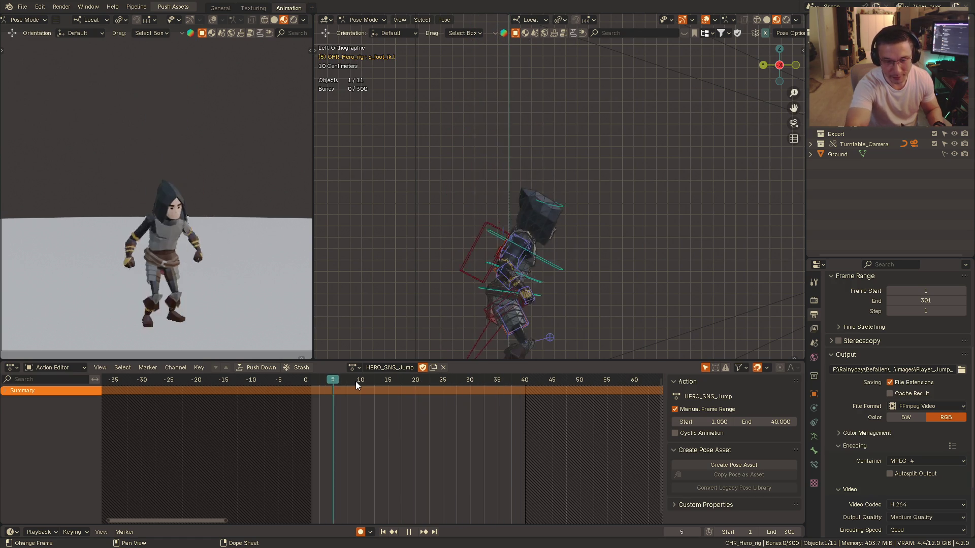
{"action": "left_click", "coordinate": [382, 425]}
{"action": "middle_click_drag", "start_coordinate": [545, 231], "coordinate": [457, 317], "text": "alt"}
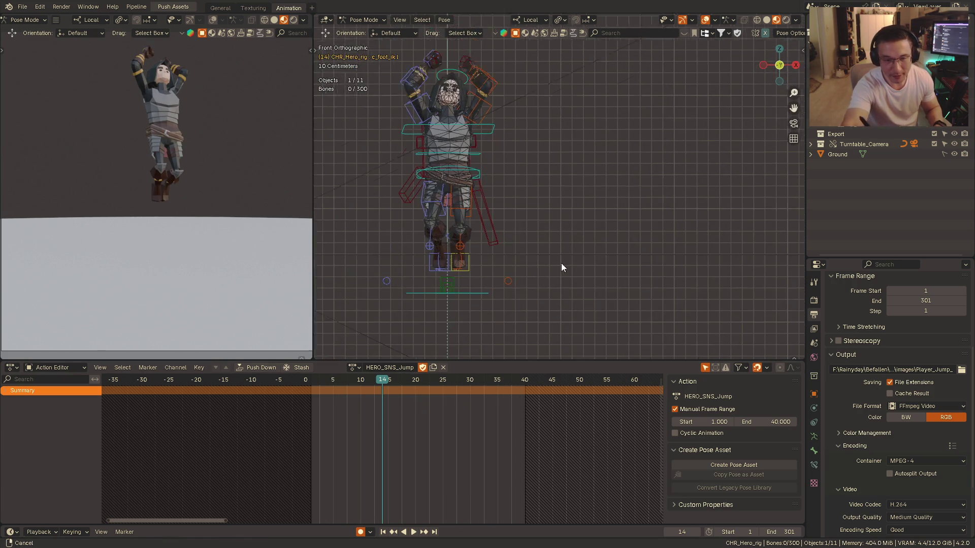
{"action": "key", "text": "space"}
{"action": "left_click", "coordinate": [325, 381]}
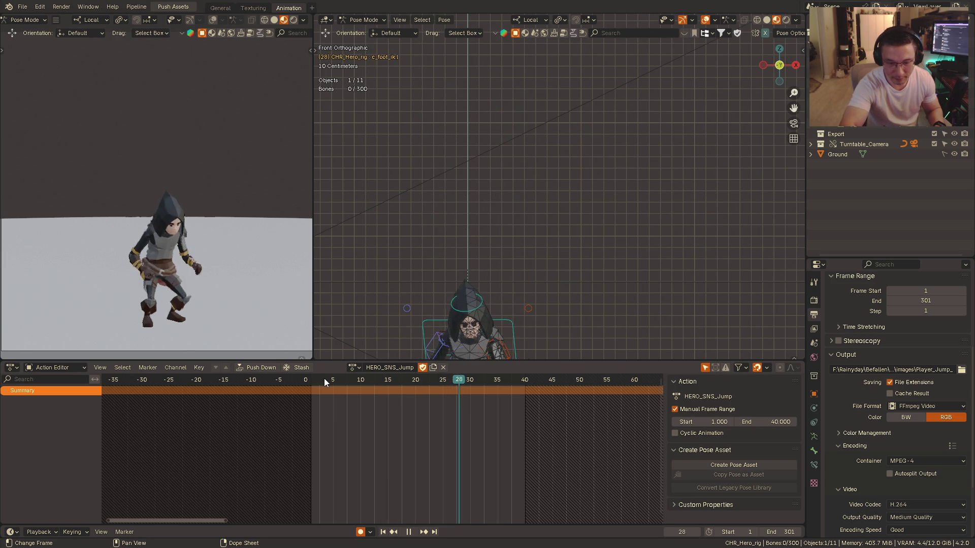
{"action": "key", "text": "space"}
{"action": "scroll", "coordinate": [552, 209], "scroll_direction": "up", "scroll_amount": 2}
- Recenter the rig, return to the side view and save the file as Player_anim_029.blend
{"action": "right_click", "coordinate": [551, 209]}
{"action": "key", "text": "Escape"}
{"action": "middle_click_drag", "start_coordinate": [566, 209], "coordinate": [593, 196], "text": "shift"}
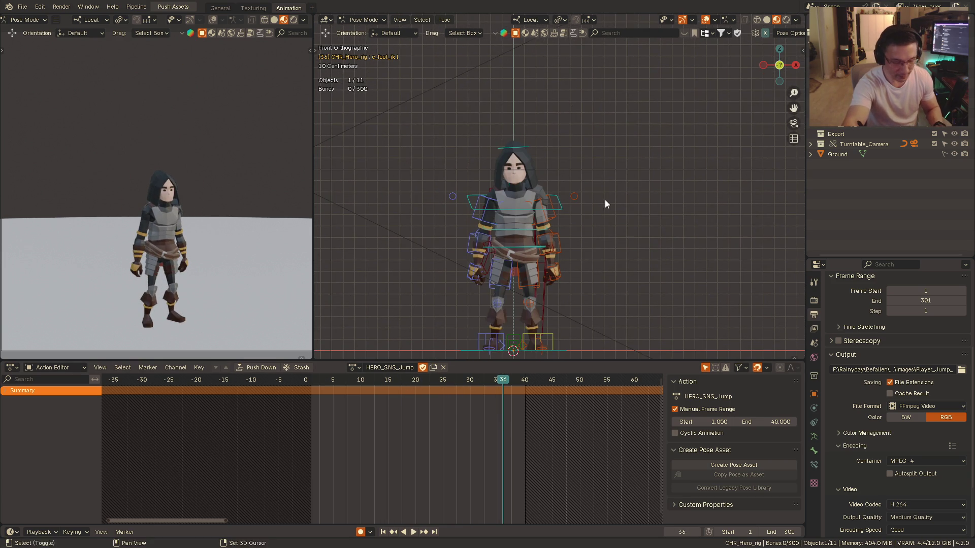
{"action": "scroll", "coordinate": [602, 200], "scroll_direction": "down", "scroll_amount": 3}
{"action": "key", "text": "ctrl+KP_3"}
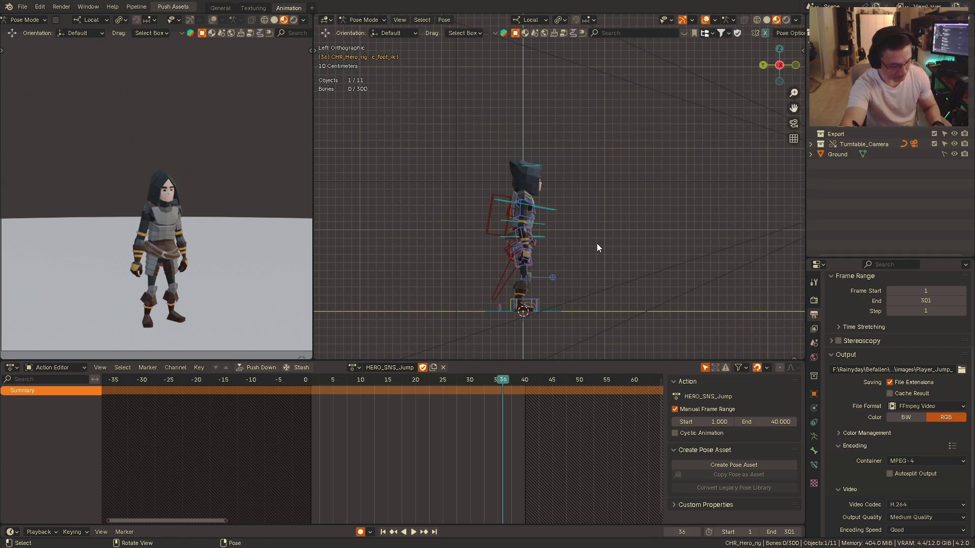
{"action": "key", "text": "ctrl+s"}
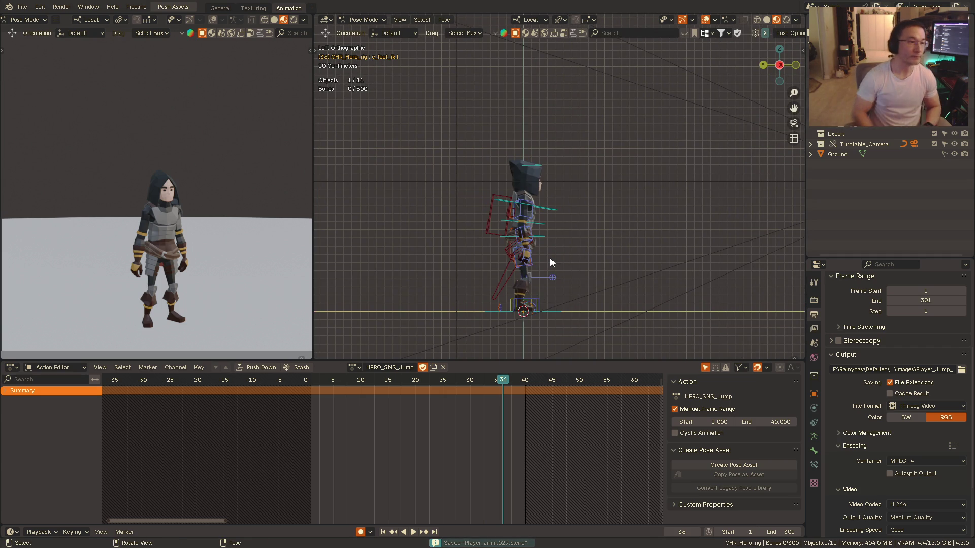
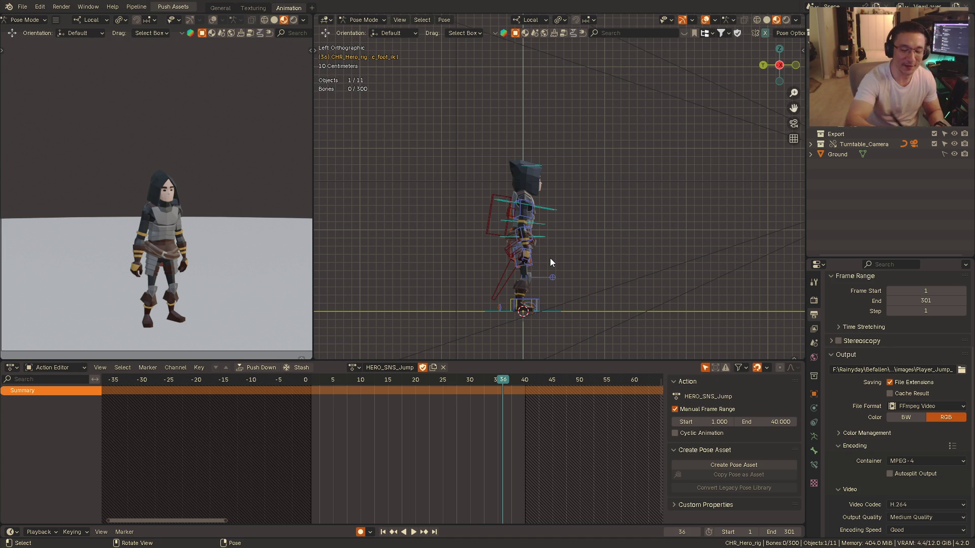
- Compare front and side views, then play the jump and pause it mid-air in side view
{"action": "key", "text": "KP_1"}
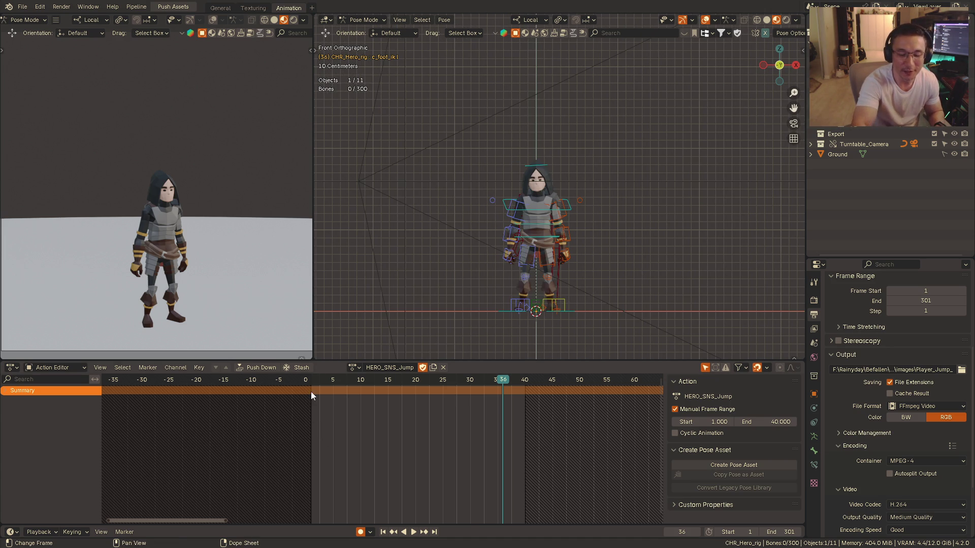
{"action": "key", "text": "ctrl+KP_3"}
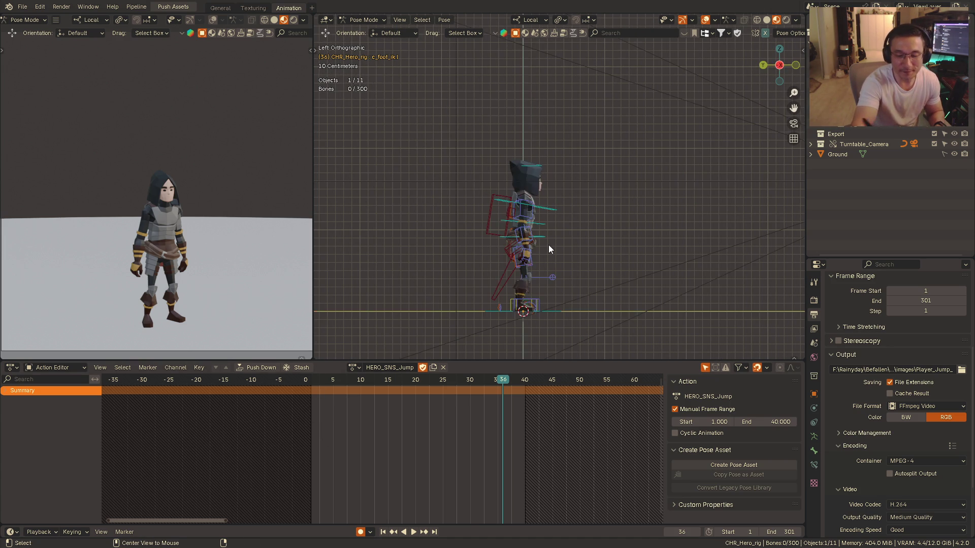
{"action": "key", "text": "space"}
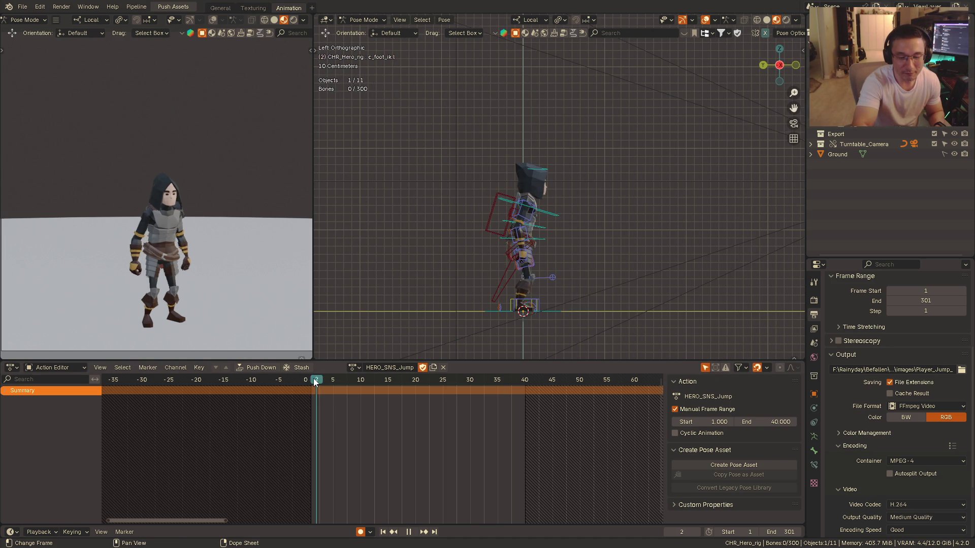
{"action": "key", "text": "space"}
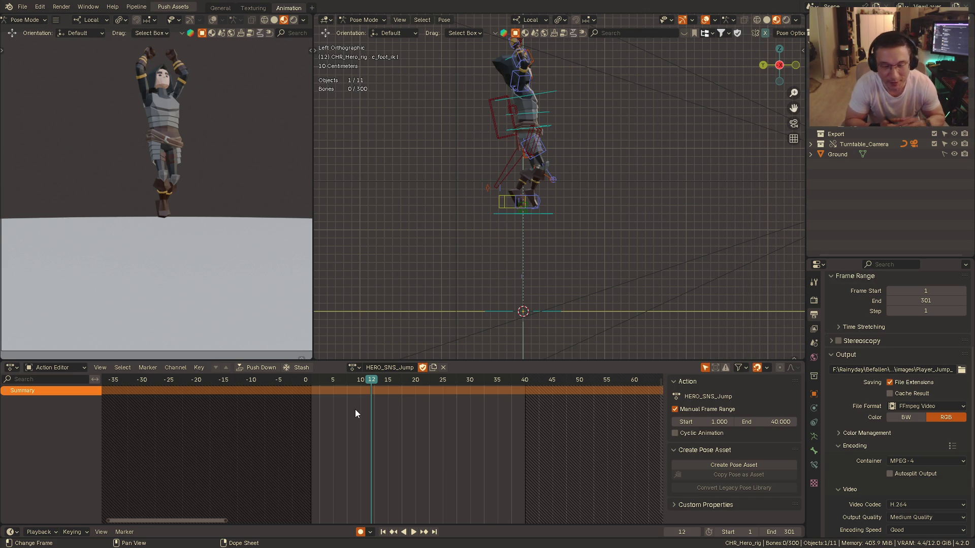
- Switch to front orthographic view and frame the paused mid-jump pose closer
{"action": "key", "text": "KP_1"}
{"action": "scroll", "coordinate": [488, 204], "scroll_direction": "up", "scroll_amount": 2}
{"action": "mouse_move", "coordinate": [488, 205]}
{"action": "middle_mouse_down", "text": "shift"}
{"action": "mouse_move", "coordinate": [481, 225]}
{"action": "mouse_move", "coordinate": [529, 209]}
{"action": "middle_mouse_up", "text": "shift"}
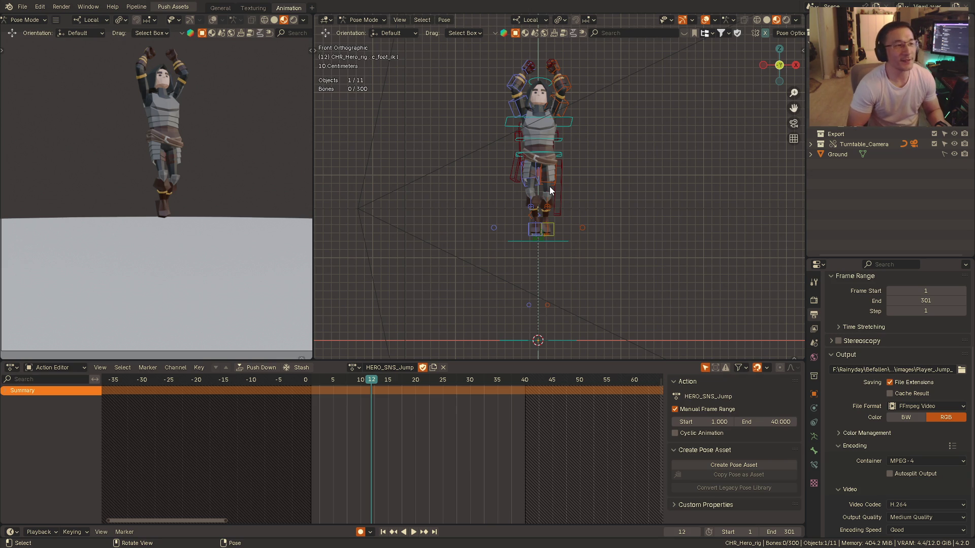
- Glance at the pose from another angle, then replay the jump and stop near frame 35
{"action": "key", "text": "alt"}
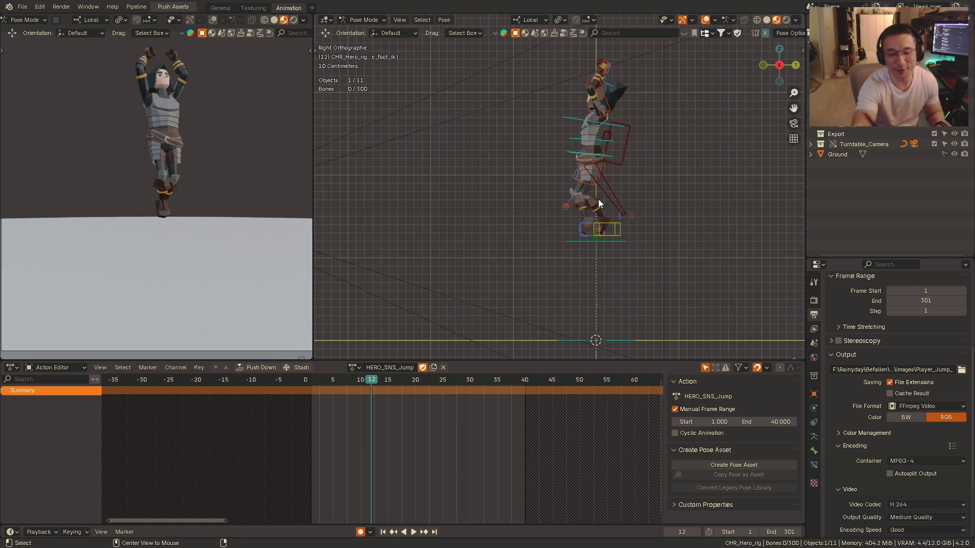
{"action": "mouse_move", "coordinate": [549, 187]}
{"action": "middle_mouse_down", "text": "alt"}
{"action": "mouse_move", "coordinate": [652, 197]}
{"action": "mouse_move", "coordinate": [421, 337]}
{"action": "middle_mouse_up", "text": "alt"}
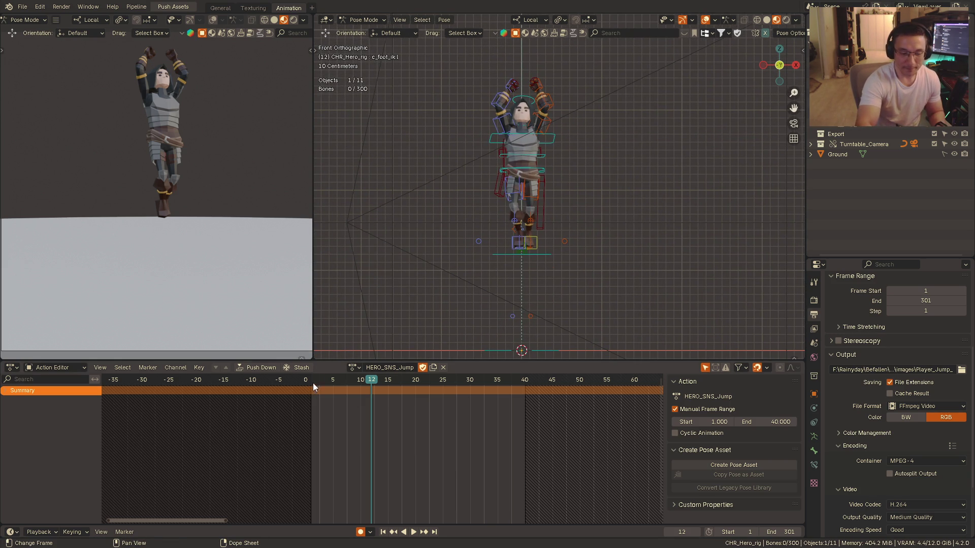
{"action": "key", "text": "space"}
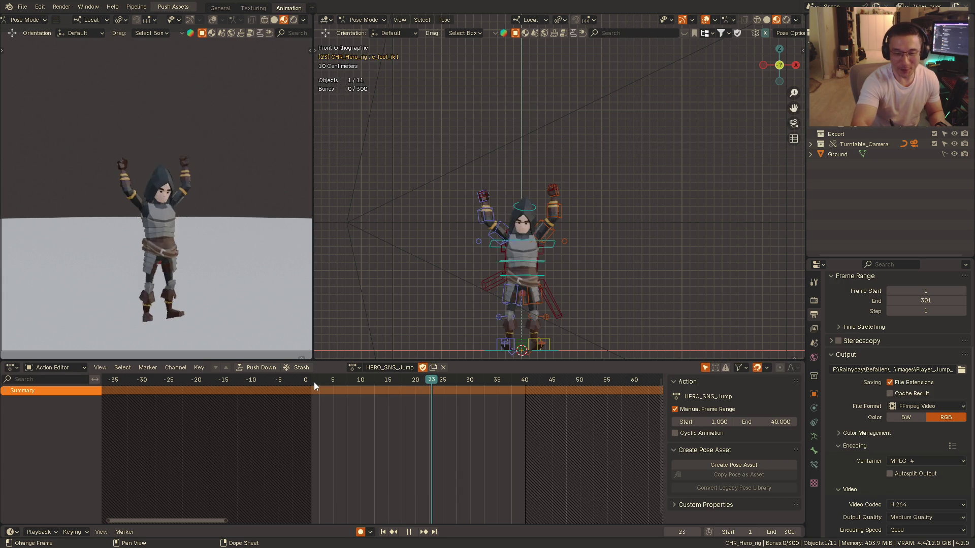
{"action": "key", "text": "space"}
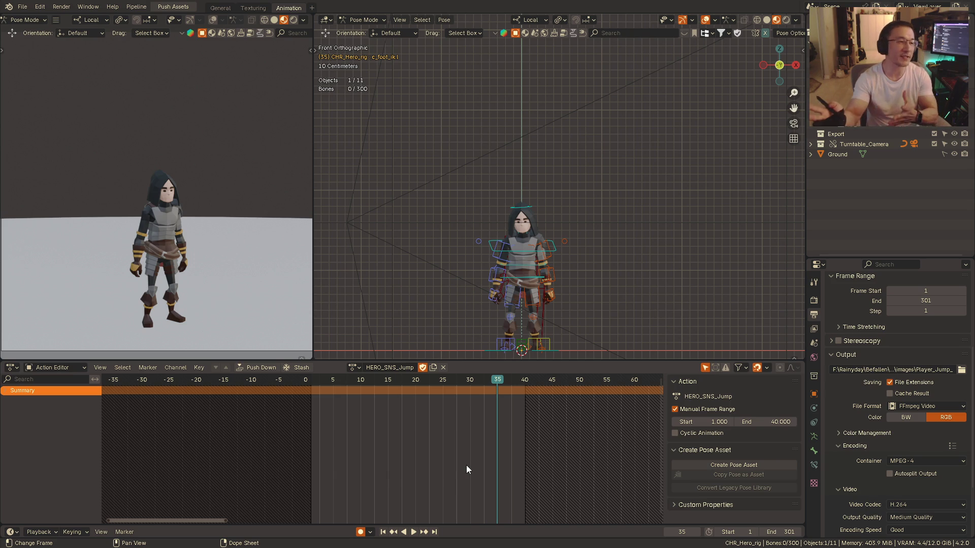
- Zoom out to the whole character and snap into Left Orthographic view
{"action": "middle_click_drag", "start_coordinate": [526, 206], "coordinate": [508, 256], "text": "ctrl"}
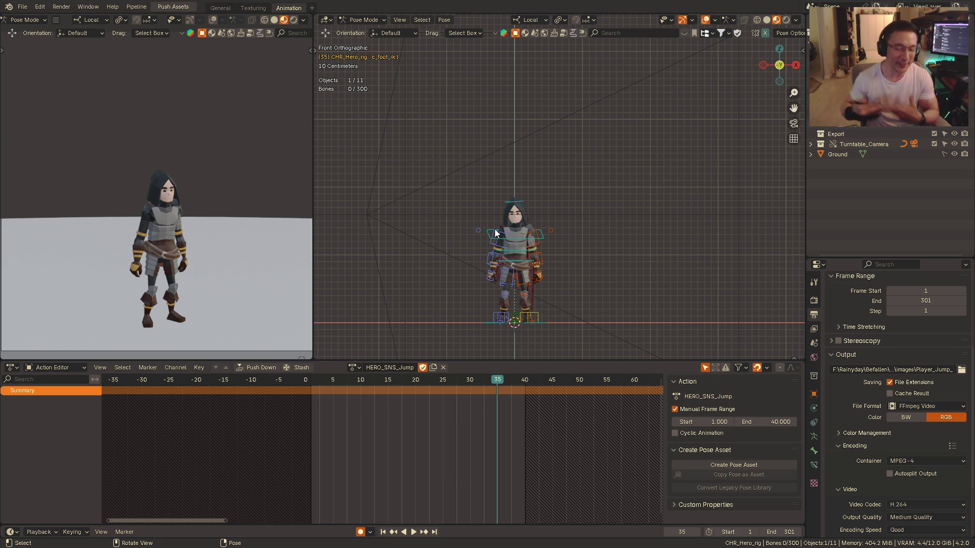
{"action": "middle_click_drag", "start_coordinate": [449, 246], "coordinate": [552, 220], "text": "alt"}
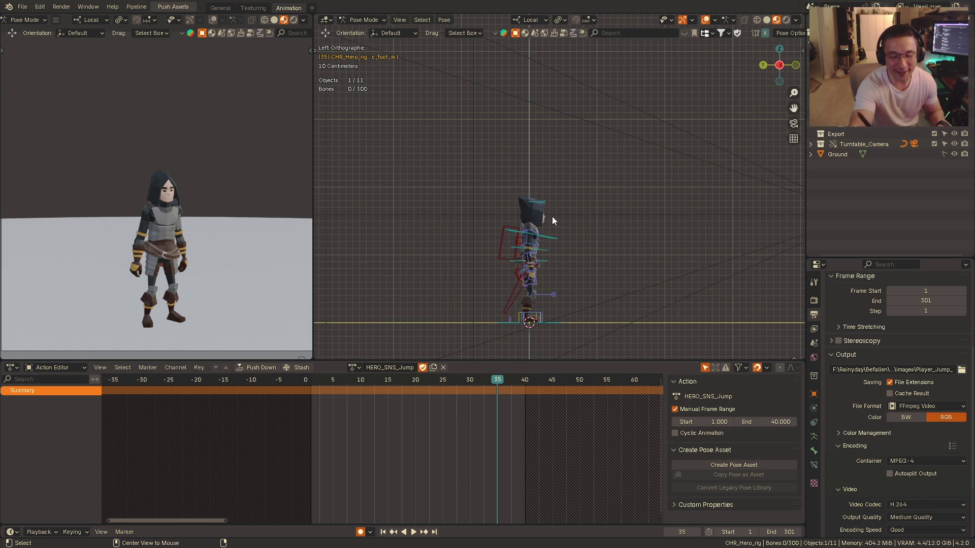
{"action": "scroll", "coordinate": [527, 184], "scroll_direction": "up", "scroll_amount": 3}
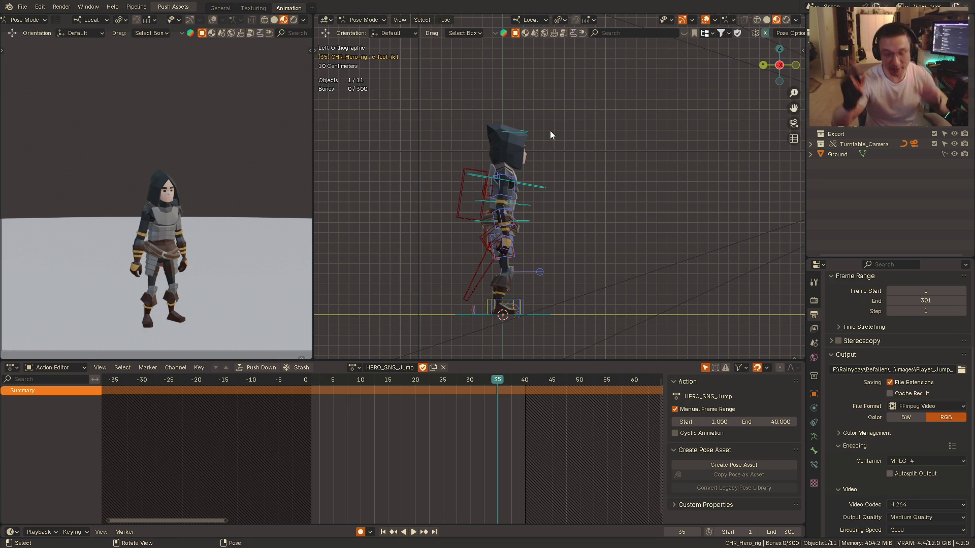
- Snap between front and side views, select the c_spine_01 bone and orbit into perspective
{"action": "middle_click_drag", "start_coordinate": [549, 130], "coordinate": [474, 212], "text": "alt"}
{"action": "scroll", "coordinate": [492, 229], "scroll_direction": "up", "scroll_amount": 1}
{"action": "scroll", "coordinate": [500, 208], "scroll_direction": "up", "scroll_amount": 1}
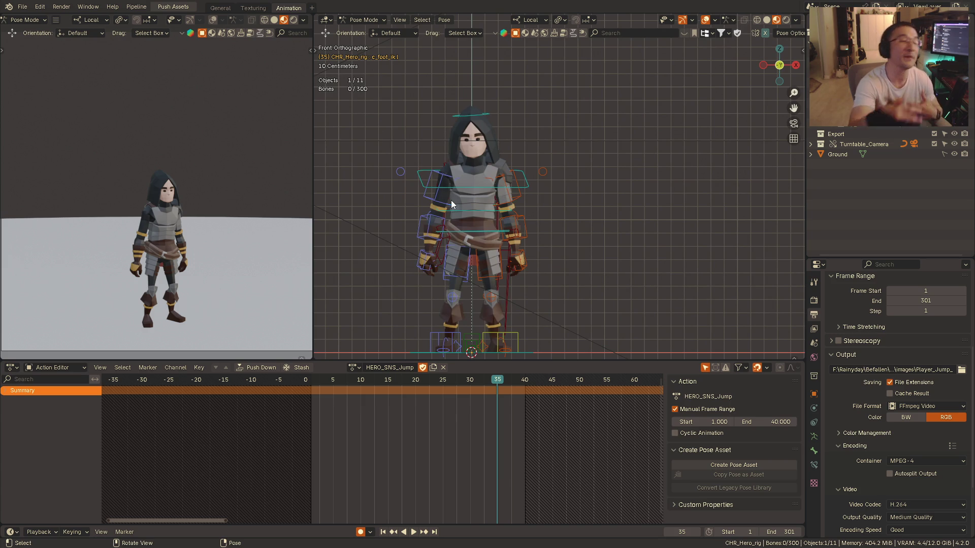
{"action": "middle_click_drag", "start_coordinate": [451, 200], "coordinate": [576, 153], "text": "alt"}
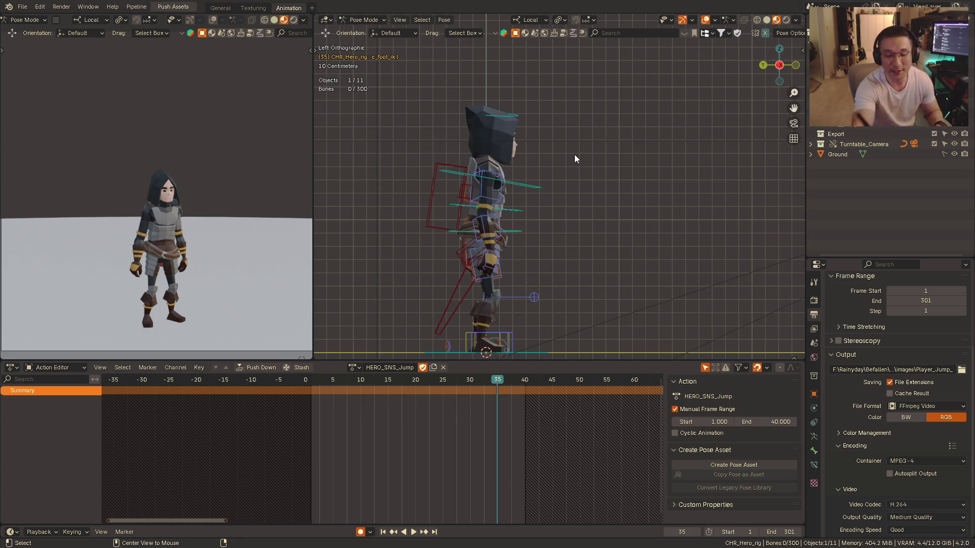
{"action": "left_click", "coordinate": [529, 206]}
{"action": "middle_click_drag", "start_coordinate": [529, 207], "coordinate": [563, 186]}
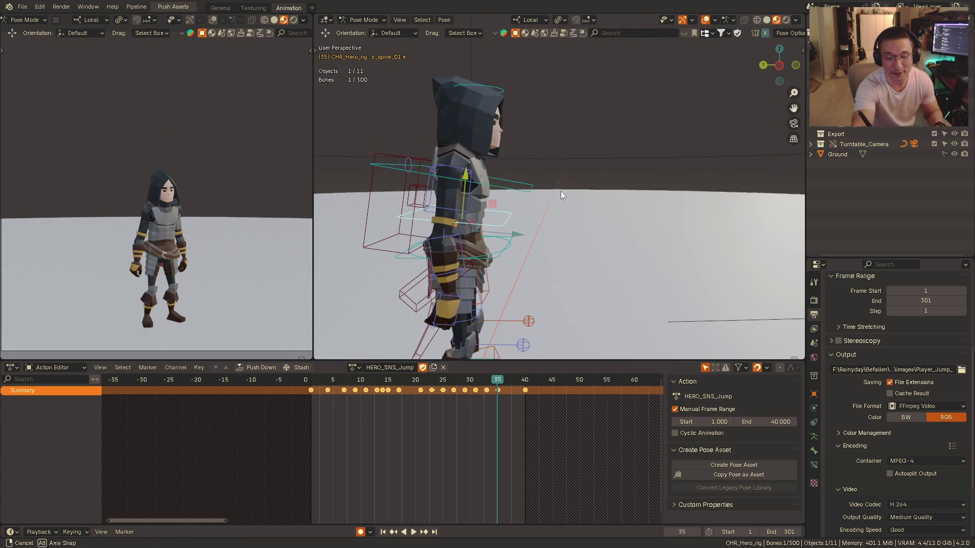
- Play the jump through, center the hero in side view and replay from the action start
{"action": "key", "text": "space"}
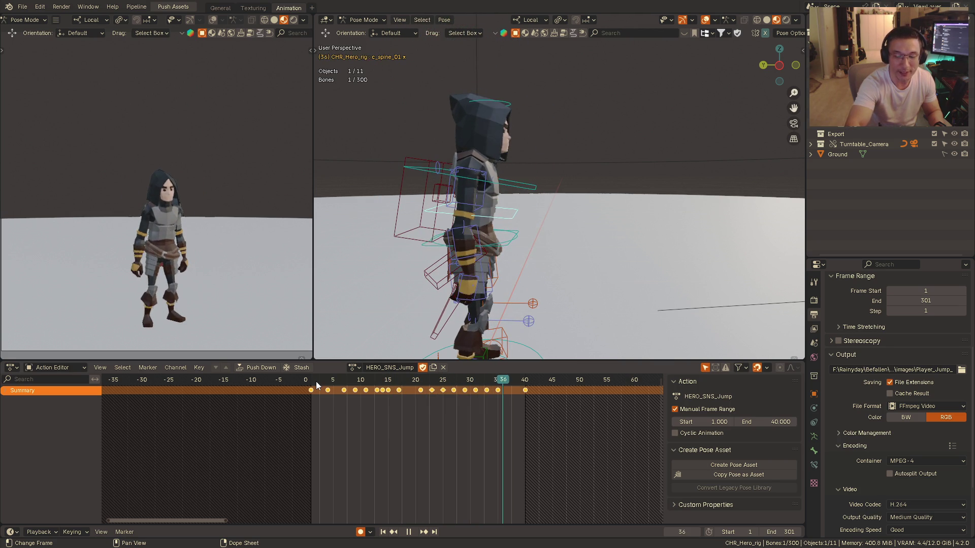
{"action": "key", "text": "space"}
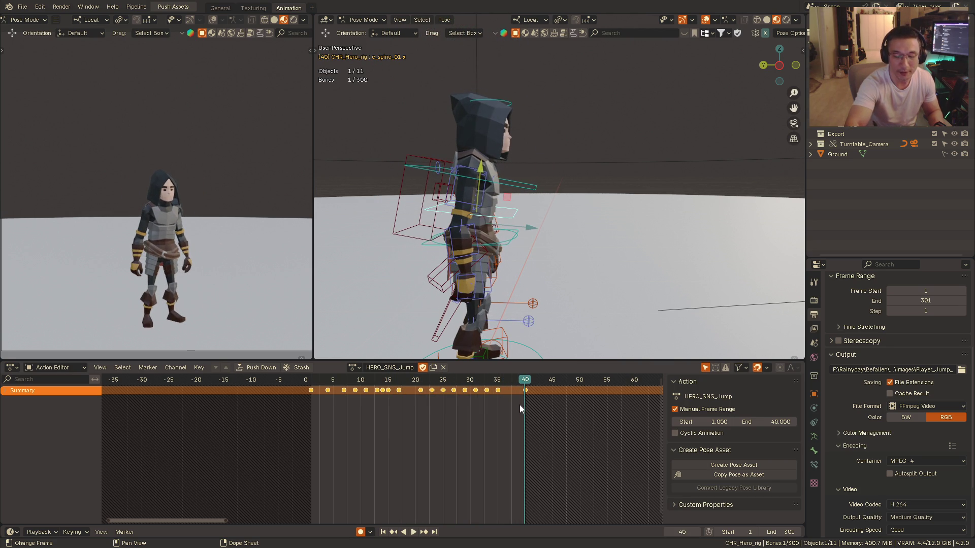
{"action": "key", "text": "KP_1"}
{"action": "key", "text": "ctrl+KP_3"}
{"action": "middle_click_drag", "start_coordinate": [524, 262], "coordinate": [527, 245], "text": "shift"}
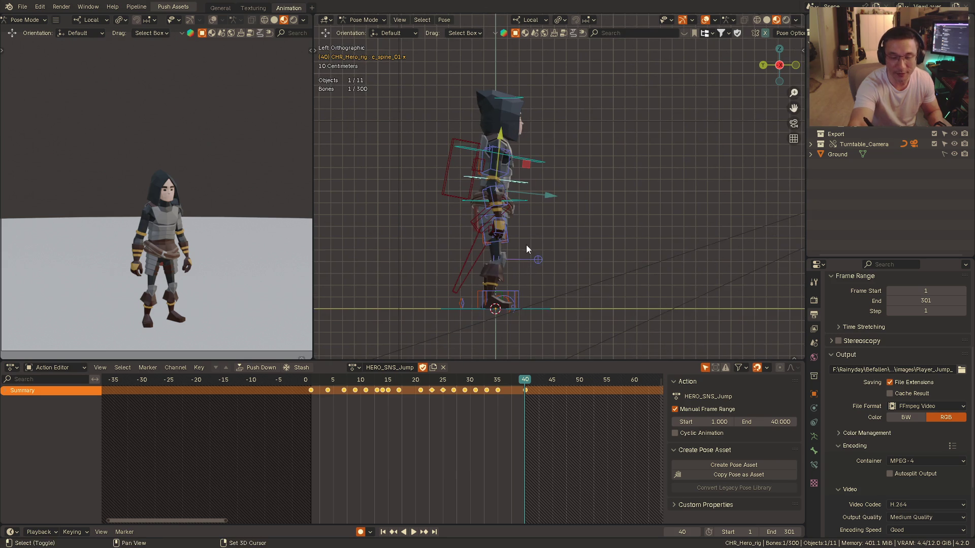
{"action": "left_click", "coordinate": [311, 381]}
{"action": "key", "text": "space"}
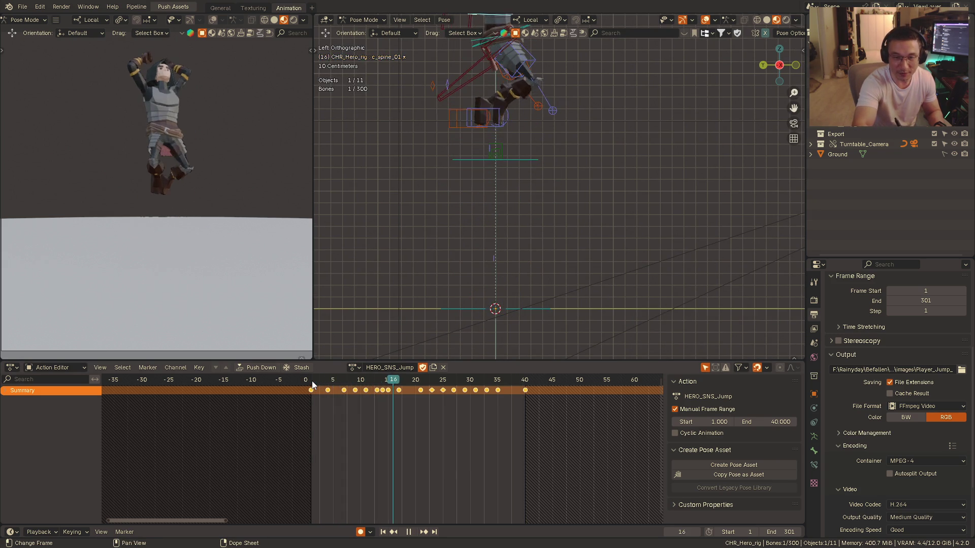
{"action": "key", "text": "space"}
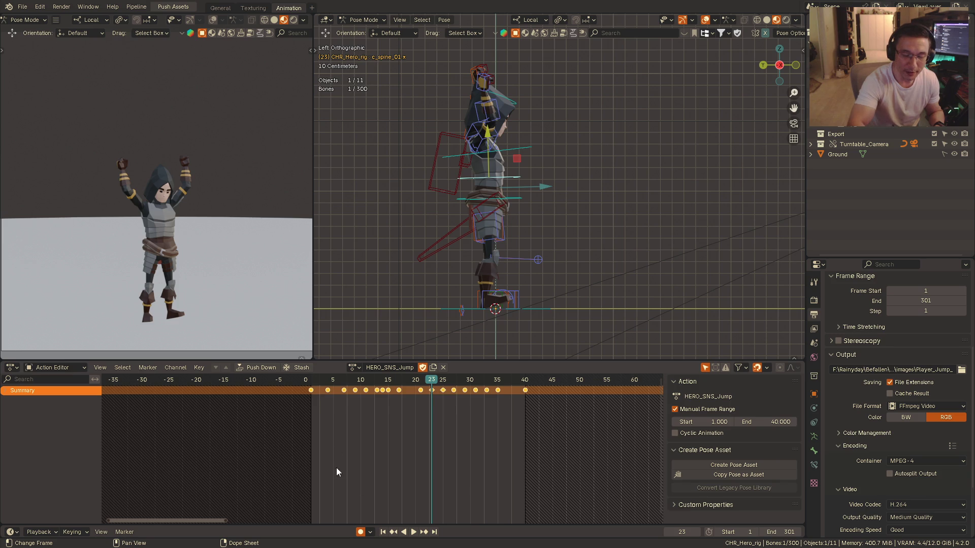
- Replay the jump several more times inspecting landing poses, ending at frame 17 in front view
{"action": "key", "text": "space"}
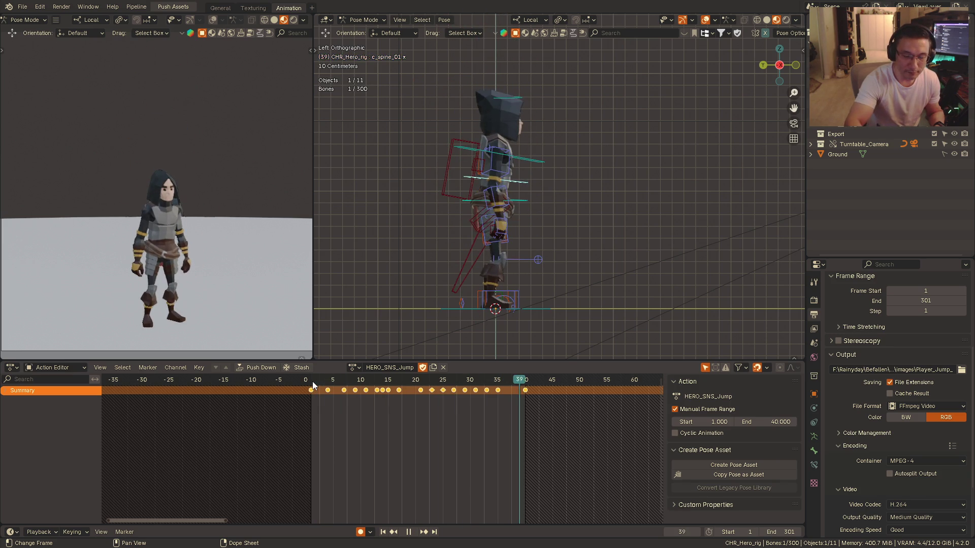
{"action": "key", "text": "space"}
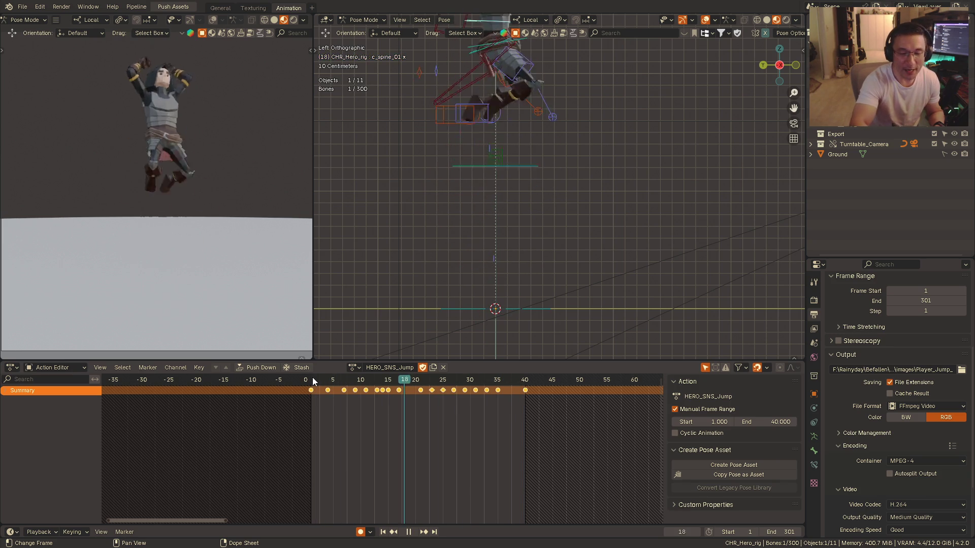
{"action": "key", "text": "space"}
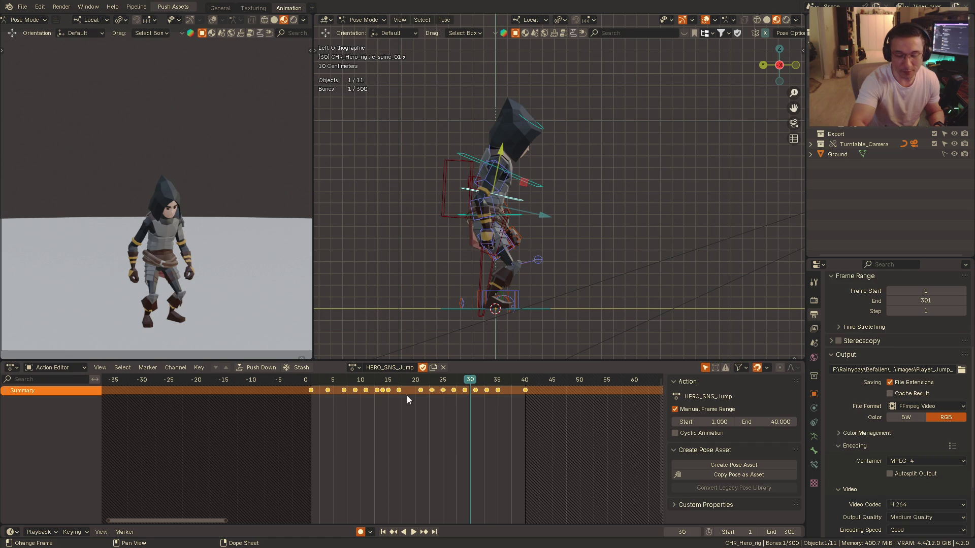
{"action": "key", "text": "space"}
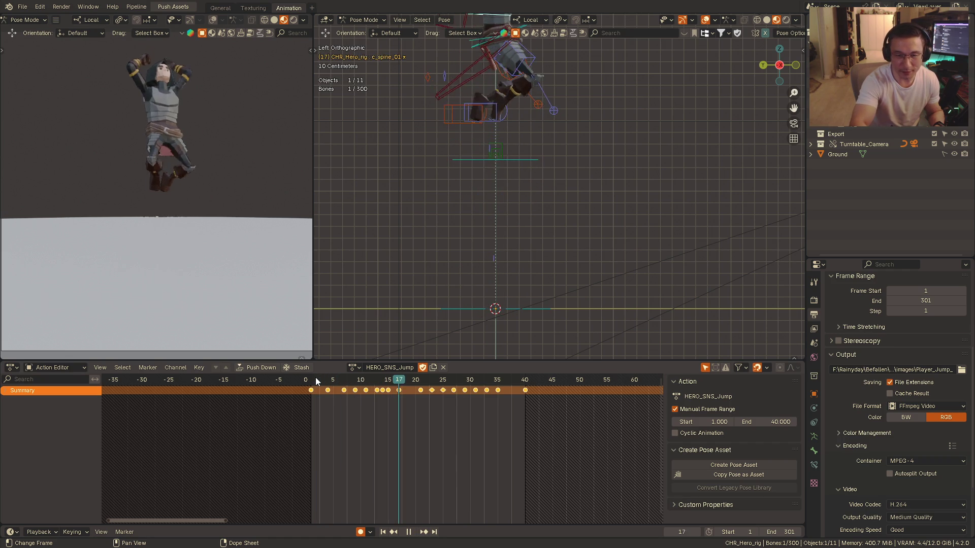
{"action": "key", "text": "space"}
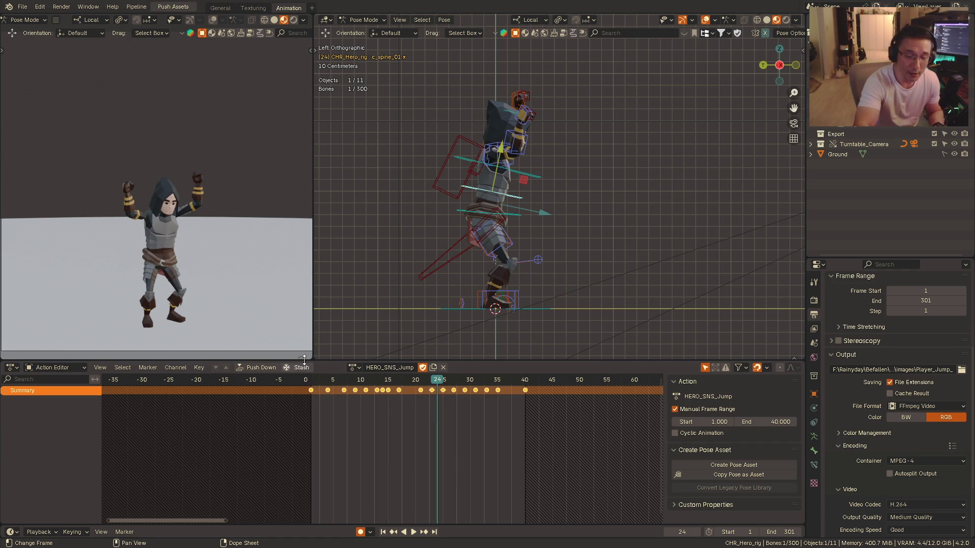
{"action": "key", "text": "space"}
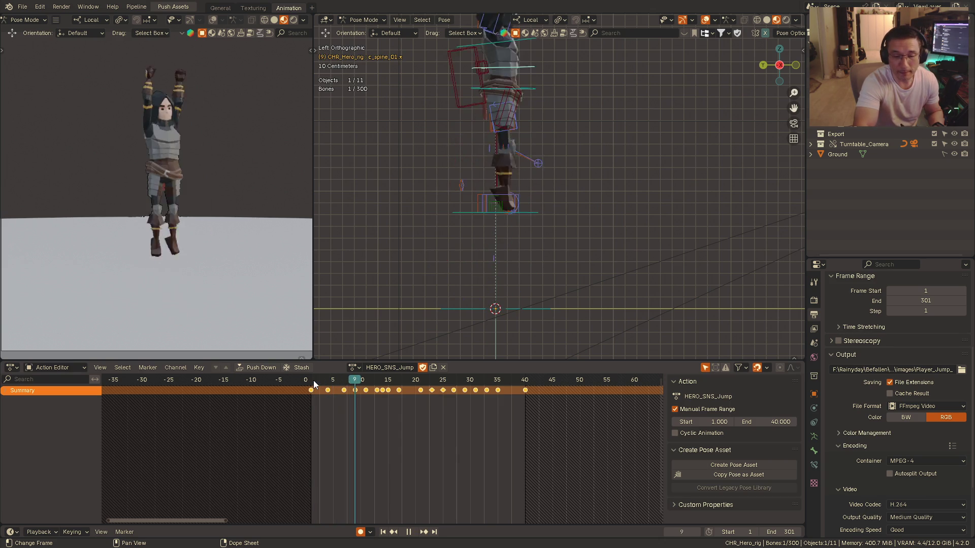
{"action": "key", "text": "space"}
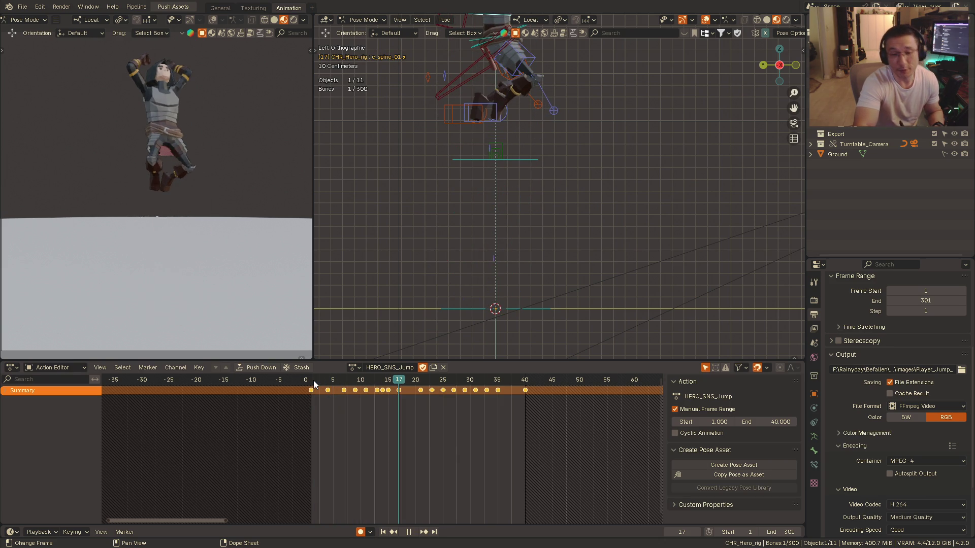
{"action": "key", "text": "KP_1"}
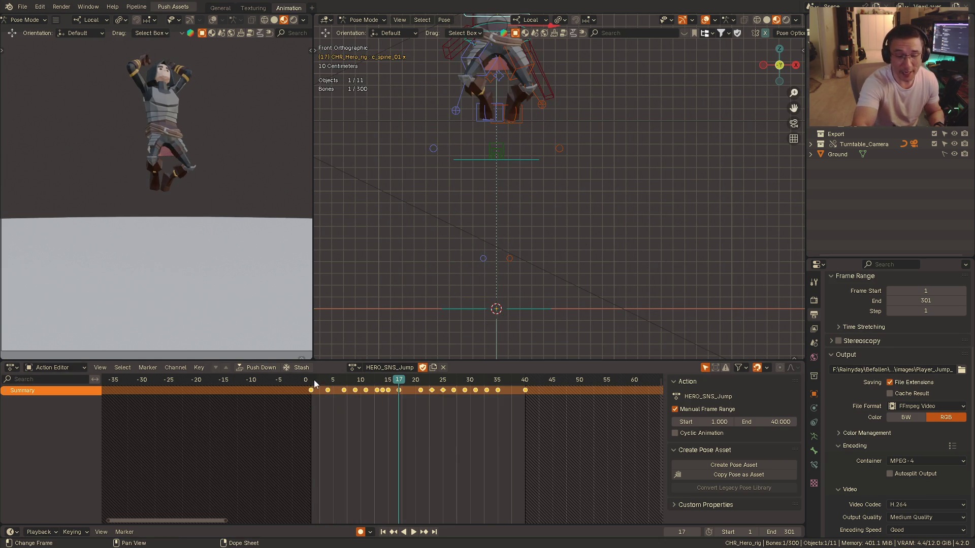
- Replay the jump from frame 1 twice in front view, stop at frame 34 and switch to side view
{"action": "left_click", "coordinate": [317, 380]}
{"action": "key", "text": "space"}
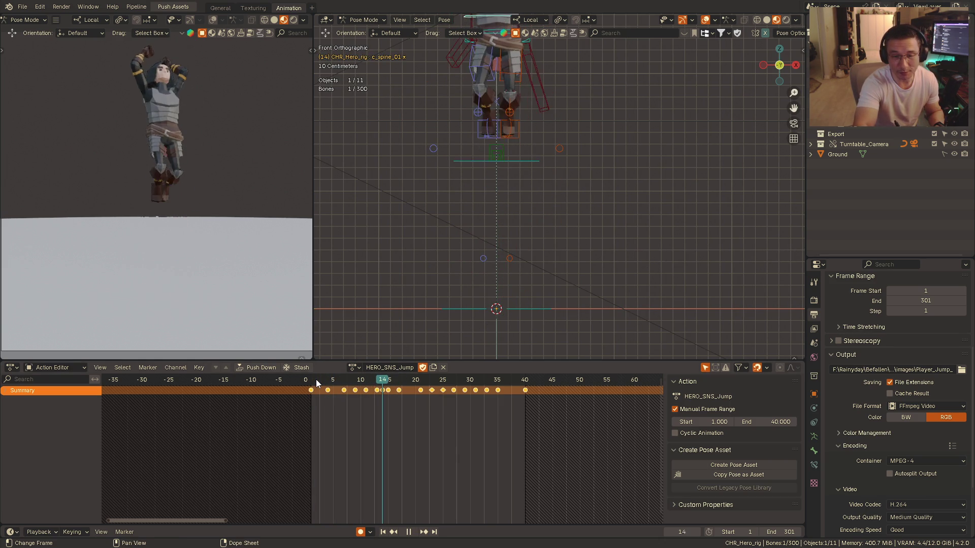
{"action": "key", "text": "space"}
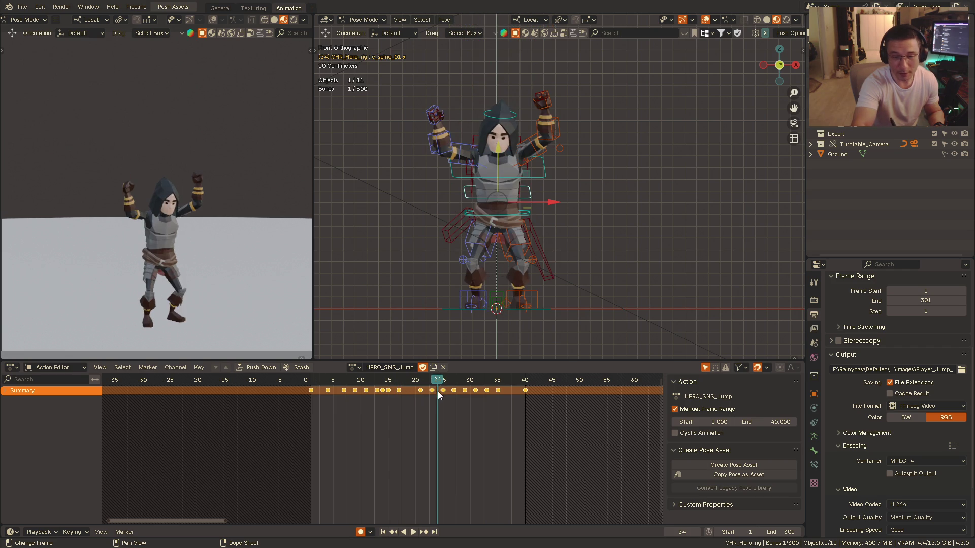
{"action": "left_click", "coordinate": [314, 379]}
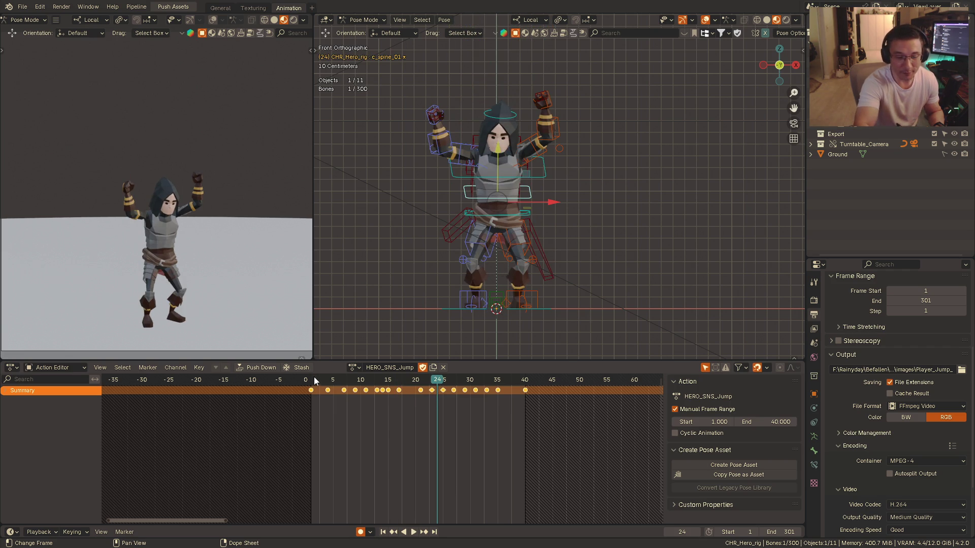
{"action": "key", "text": "space"}
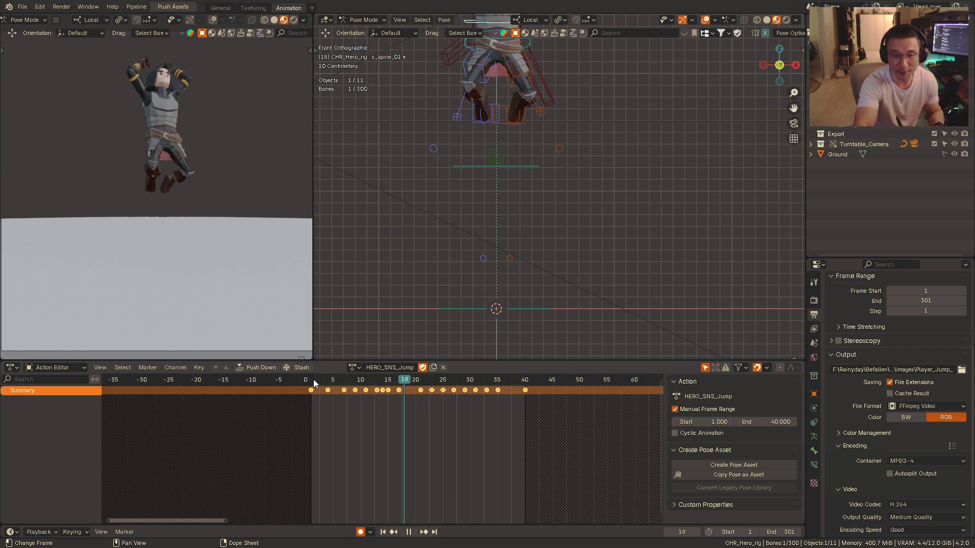
{"action": "key", "text": "space"}
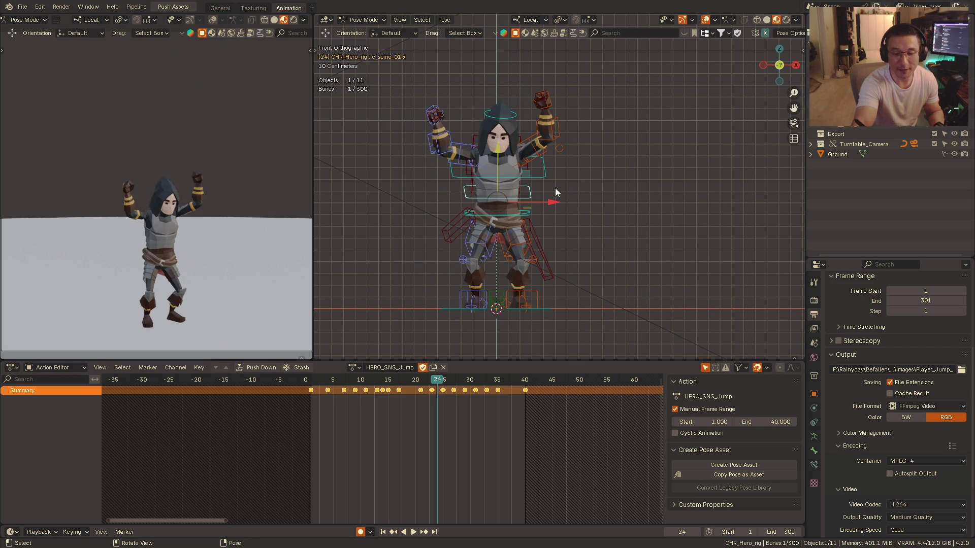
{"action": "key", "text": "space"}
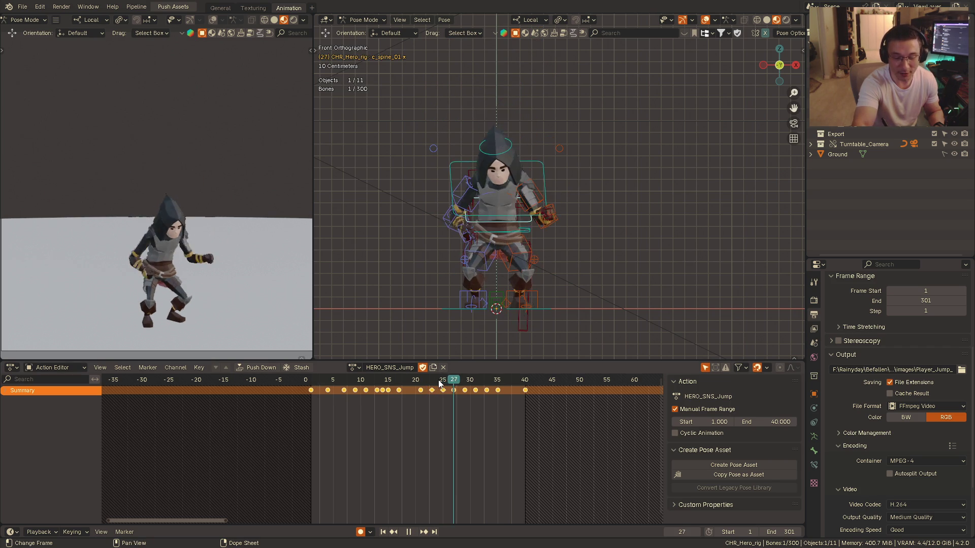
{"action": "key", "text": "space"}
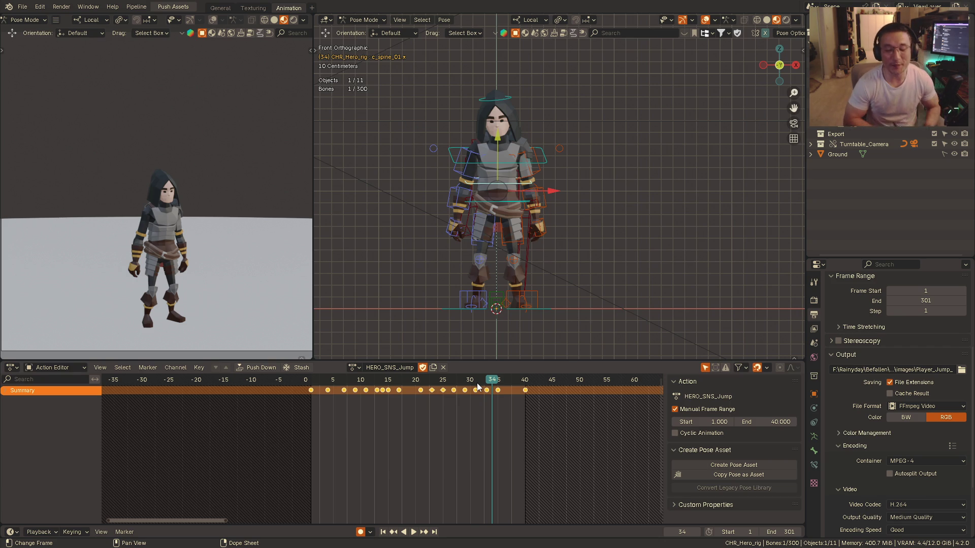
{"action": "key", "text": "ctrl+KP_3"}
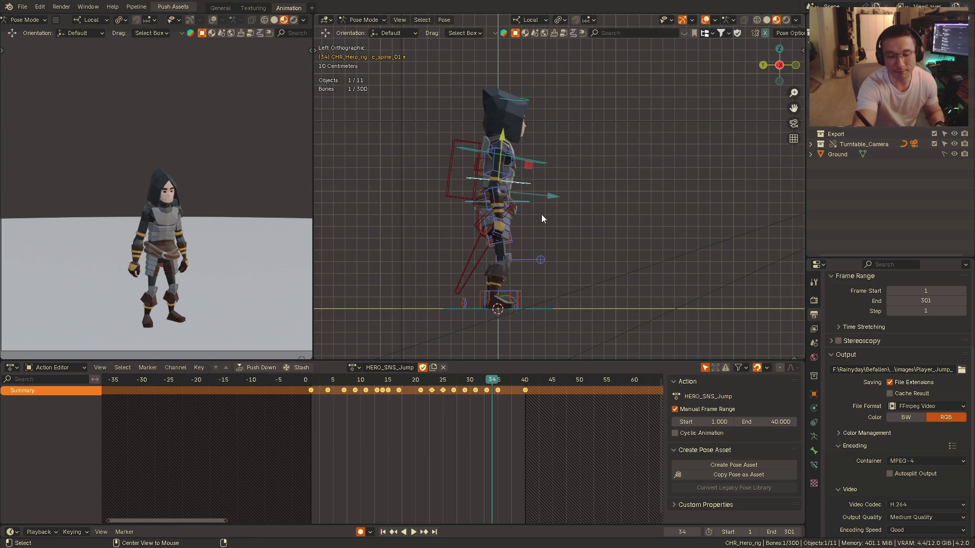
- Return to front view, jump to the action start and begin playback
{"action": "key", "text": "KP_1"}
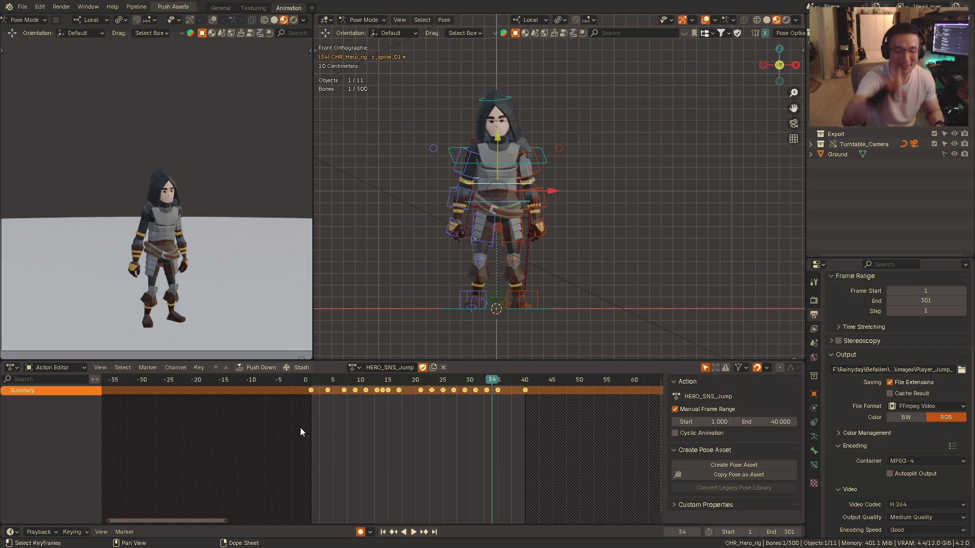
{"action": "left_click", "coordinate": [318, 380]}
{"action": "key", "text": "space"}
- Stop playback immediately, leaving the action at frame 2 in the start pose
{"action": "key", "text": "Escape"}
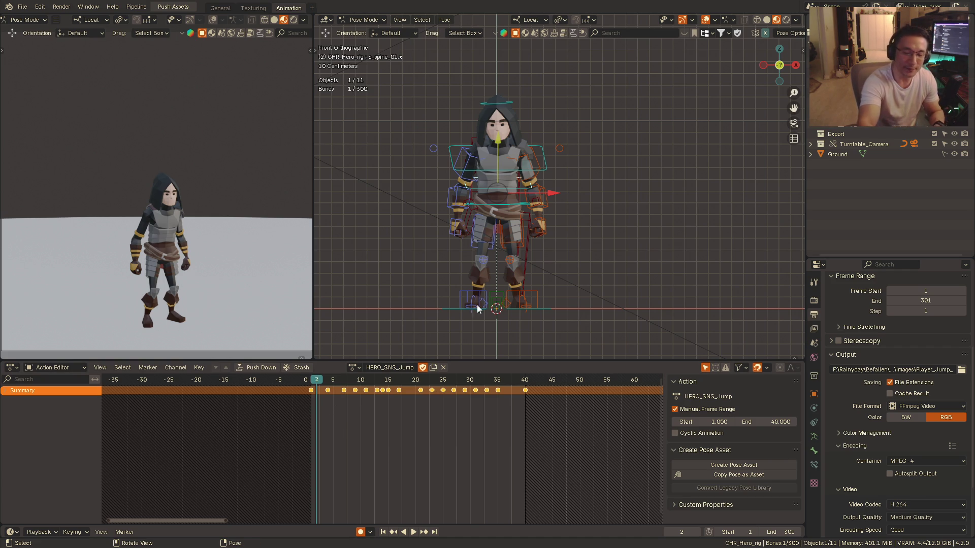
- Orbit the rig around to its side view and play the jump animation
{"action": "middle_click_drag", "start_coordinate": [512, 253], "coordinate": [515, 252], "text": "alt"}
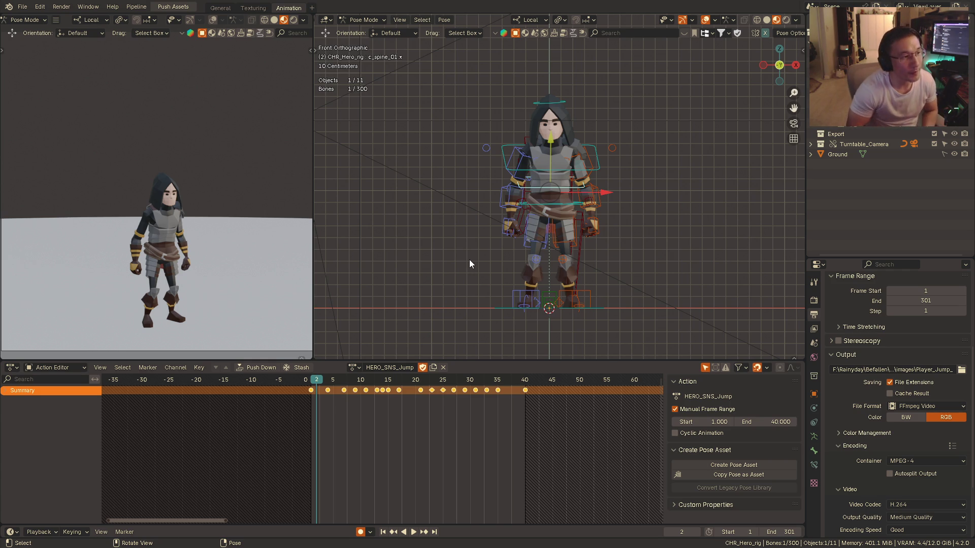
{"action": "middle_click_drag", "start_coordinate": [470, 265], "coordinate": [588, 192]}
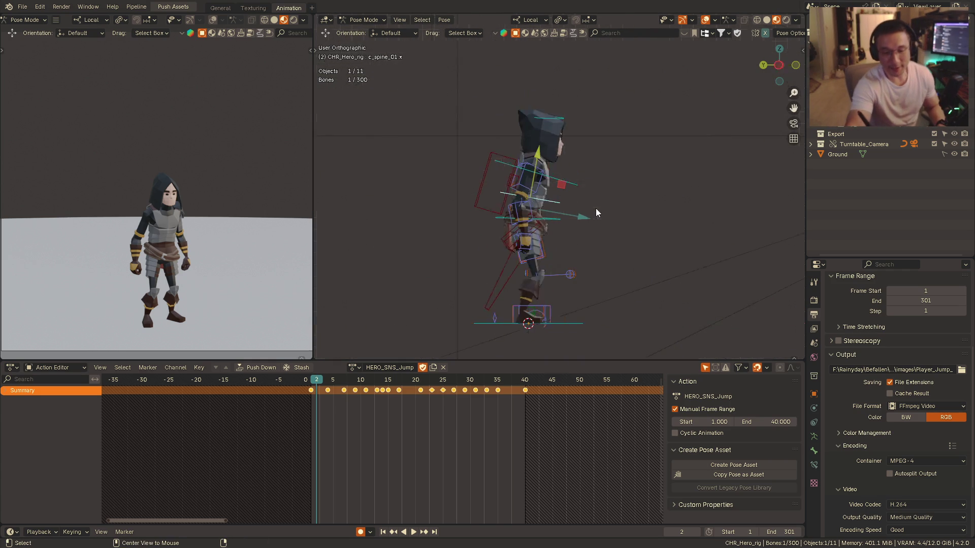
{"action": "key", "text": "space"}
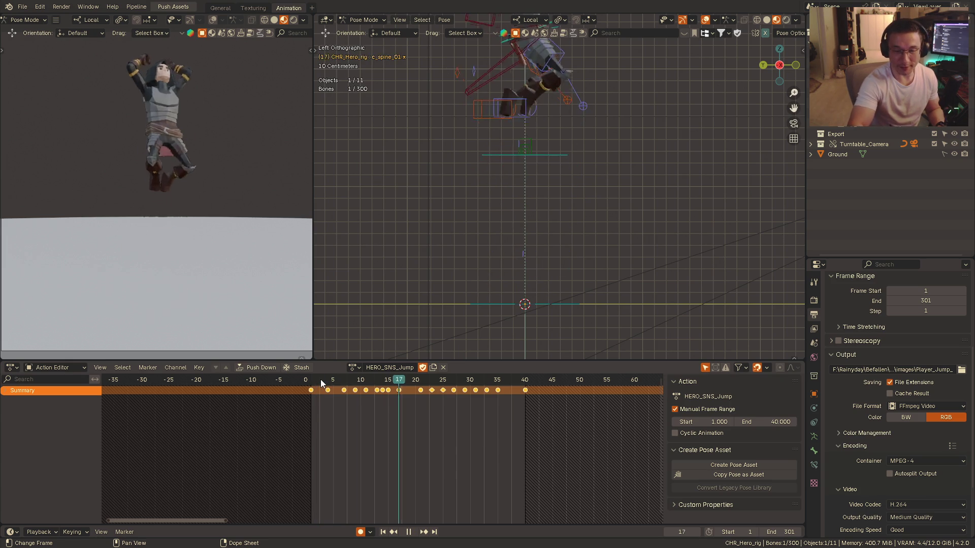